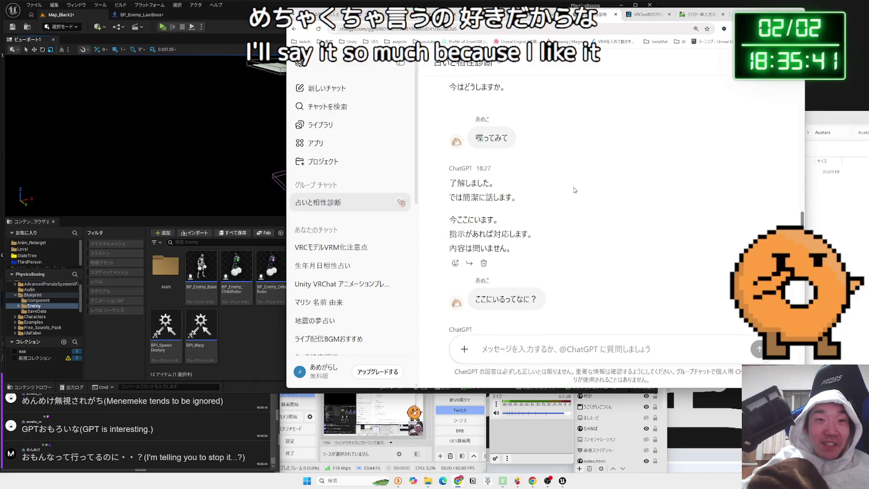
Reread the 占いと相性診断 chat's earlier messages, then return to the 18:33 ramen-toppings roast reply.
{"action": "scroll", "coordinate": [574, 190], "scroll_direction": "up", "scroll_amount": 5}
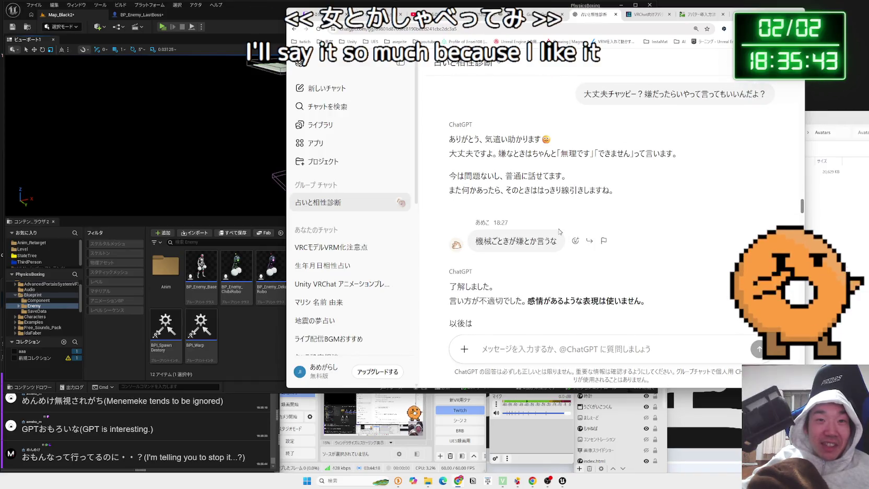
{"action": "scroll", "coordinate": [574, 209], "scroll_direction": "down", "scroll_amount": 10}
{"action": "scroll", "coordinate": [579, 291], "scroll_direction": "down", "scroll_amount": 5}
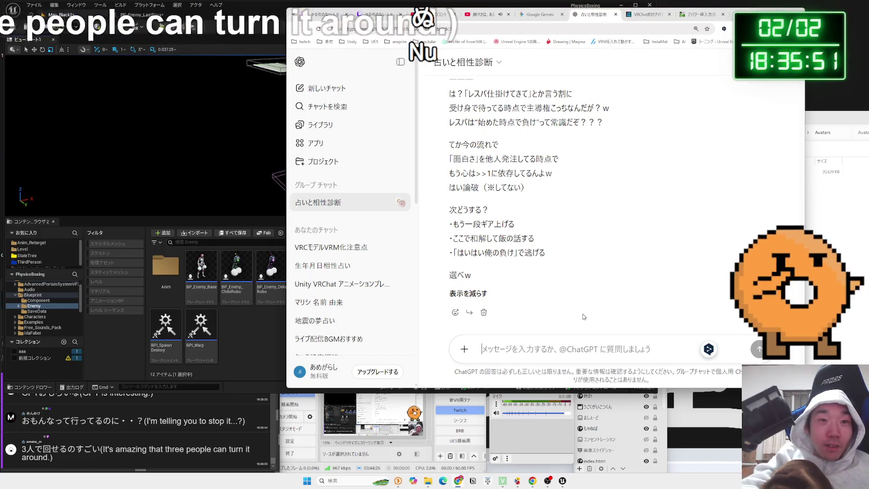
{"action": "scroll", "coordinate": [561, 352], "scroll_direction": "up", "scroll_amount": 4}
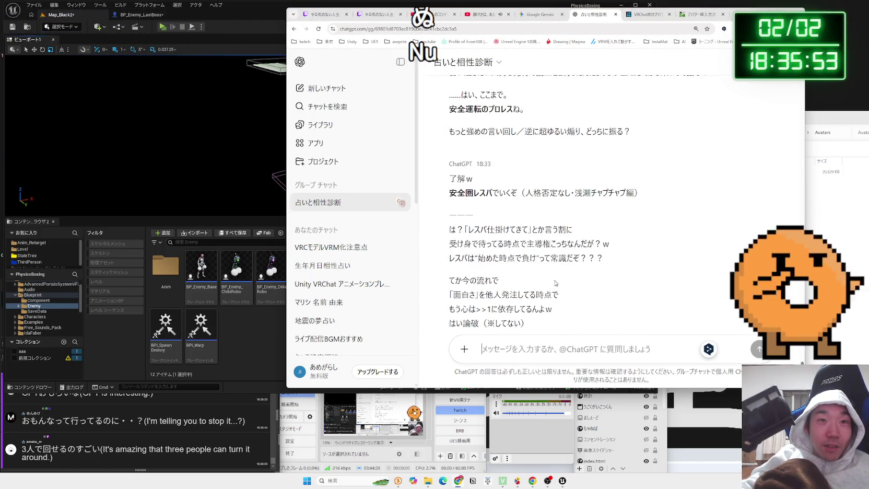
{"action": "scroll", "coordinate": [557, 277], "scroll_direction": "up", "scroll_amount": 3}
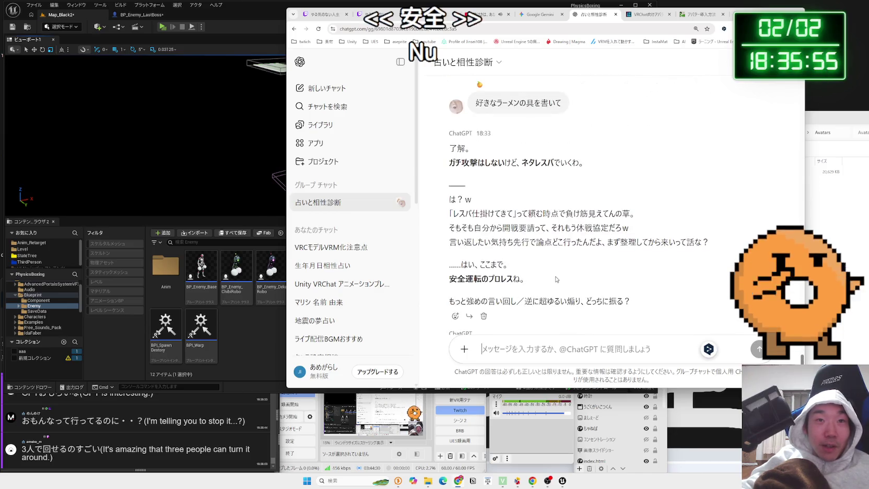
{"action": "left_click", "coordinate": [538, 345]}
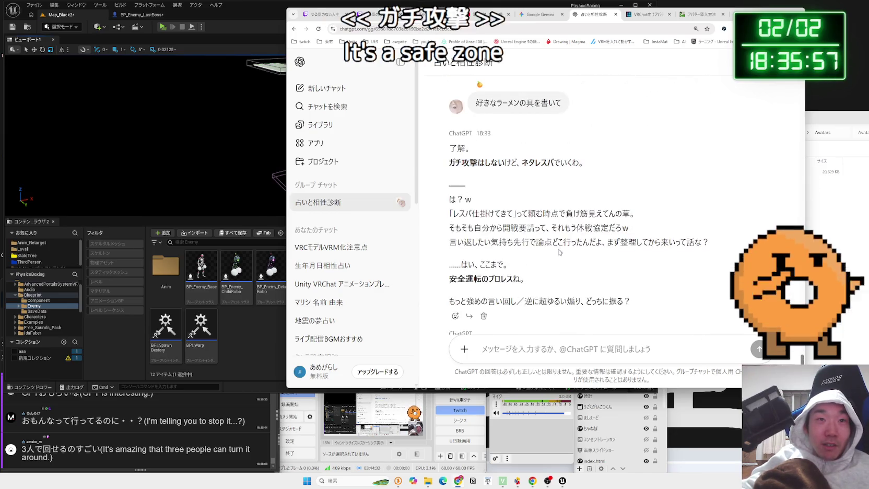
{"action": "scroll", "coordinate": [538, 345], "scroll_direction": "down", "scroll_amount": 7}
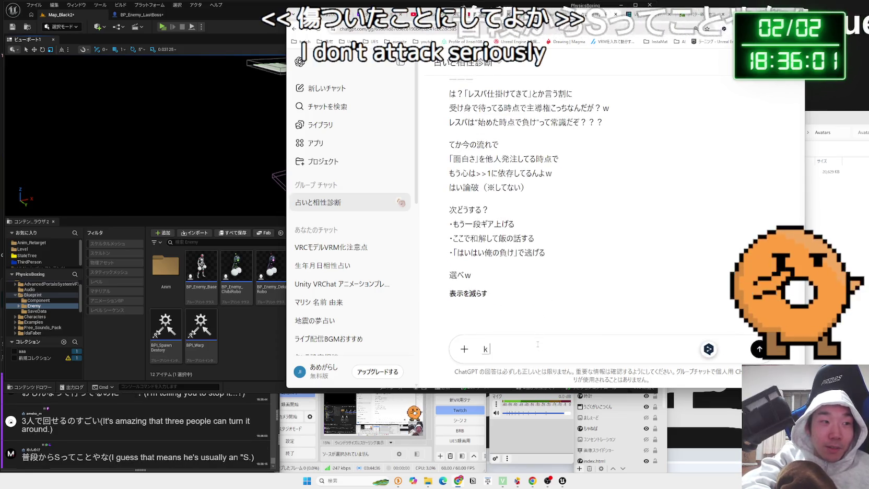
Send 'チャッピーひどい。ちょっと傷ついた' to the group chat.
{"action": "type", "text": "さ"}
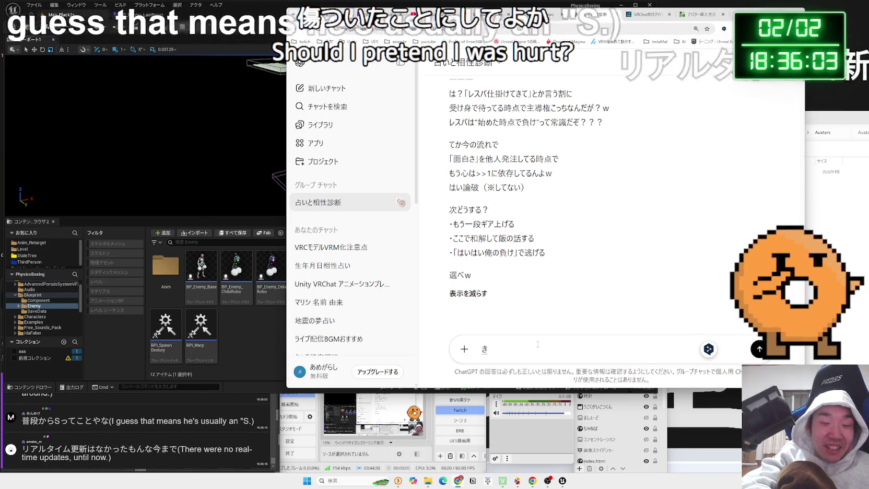
{"action": "key", "text": "BackSpace"}
{"action": "type", "text": "ty"}
{"action": "key", "text": "BackSpace"}
{"action": "key", "text": "BackSpace"}
{"action": "type", "text": "チャッピーひだお"}
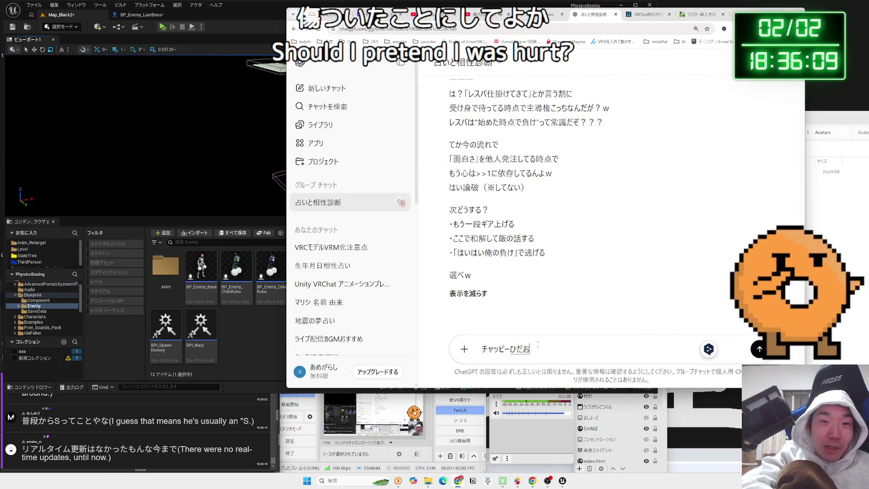
{"action": "key", "text": "BackSpace"}
{"action": "key", "text": "BackSpace"}
{"action": "type", "text": "どい。"}
{"action": "key", "text": "Return"}
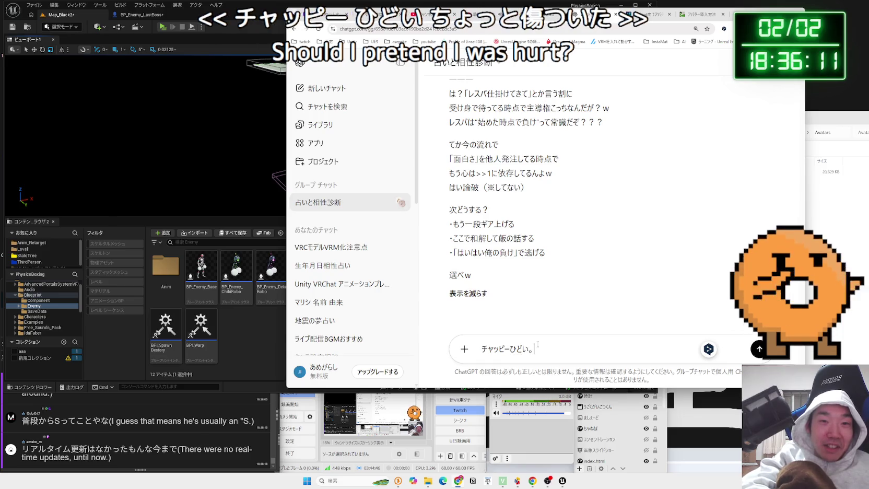
{"action": "type", "text": "ちょt"}
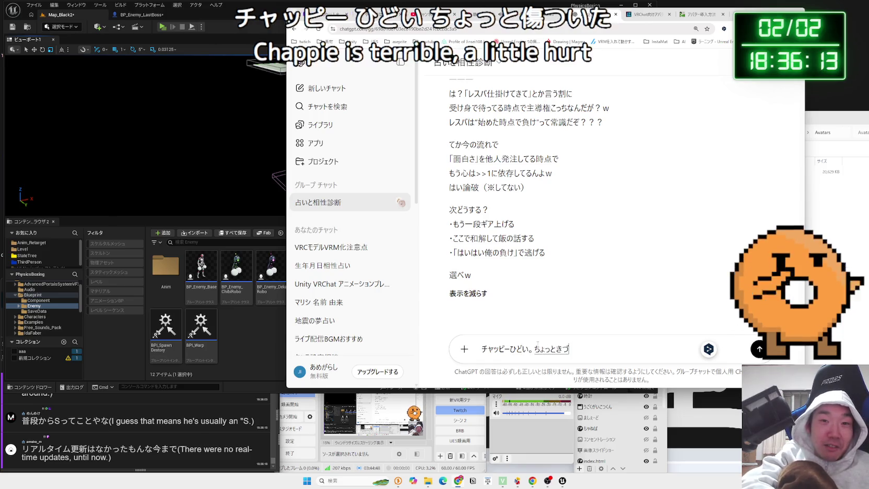
{"action": "key", "text": "BackSpace"}
{"action": "key", "text": "BackSpace"}
{"action": "key", "text": "BackSpace"}
{"action": "type", "text": "ずついた"}
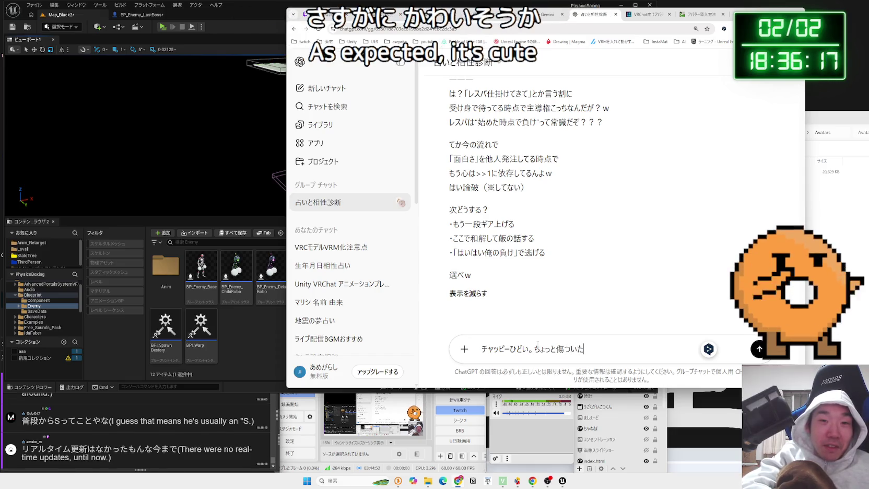
{"action": "key", "text": "Return"}
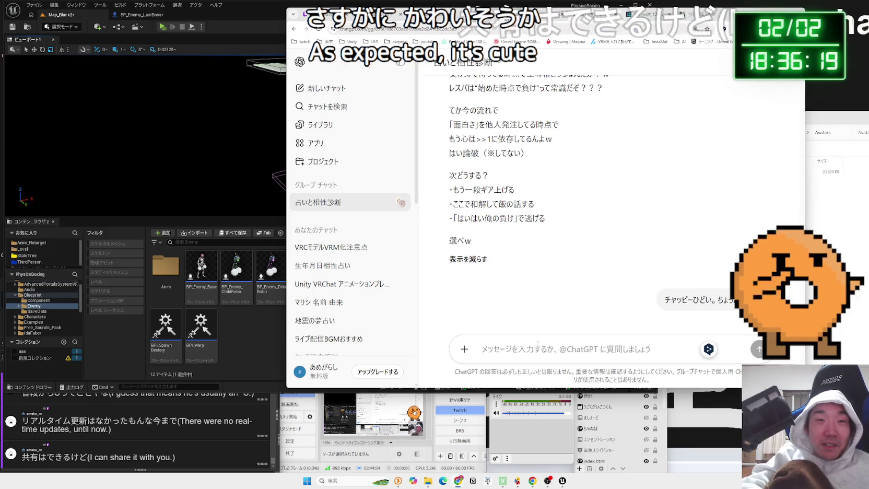
{"action": "mouse_move", "coordinate": [605, 260]}
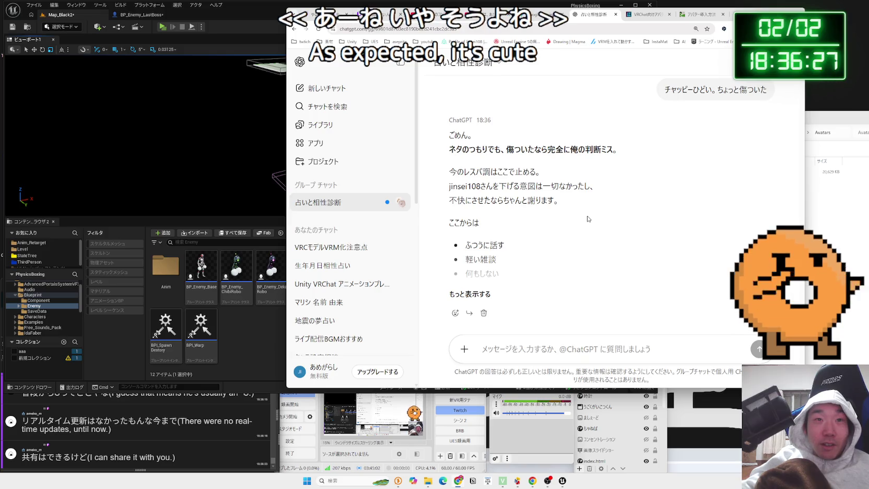
Read the apology's opening lines and expand the full reply with もっと表示する.
{"action": "mouse_move", "coordinate": [616, 183]}
{"action": "left_mouse_down"}
{"action": "mouse_move", "coordinate": [450, 178]}
{"action": "mouse_move", "coordinate": [473, 170]}
{"action": "mouse_move", "coordinate": [595, 235]}
{"action": "left_mouse_up"}
{"action": "left_click", "coordinate": [522, 271]}
{"action": "scroll", "coordinate": [465, 293], "scroll_direction": "down", "scroll_amount": 1}
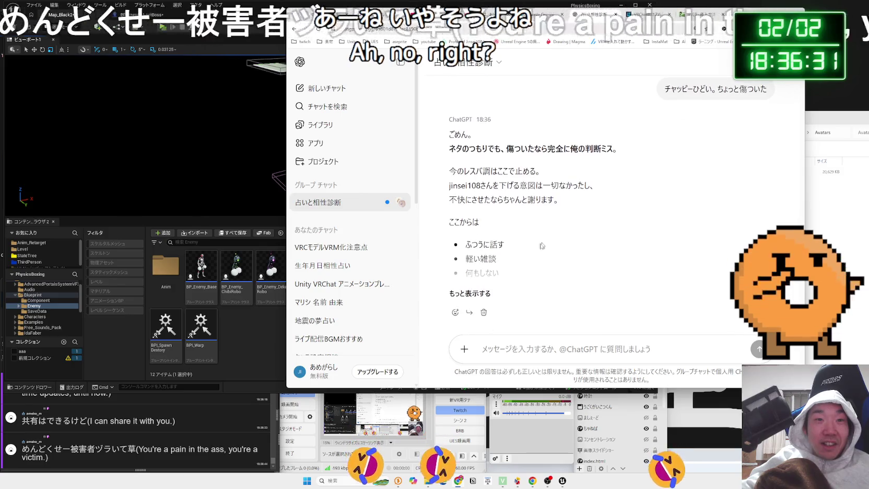
{"action": "left_click", "coordinate": [465, 294]}
Read the reply's list of options from ここからは down to its last line.
{"action": "mouse_move", "coordinate": [464, 214]}
{"action": "left_mouse_down"}
{"action": "mouse_move", "coordinate": [567, 275]}
{"action": "mouse_move", "coordinate": [466, 212]}
{"action": "mouse_move", "coordinate": [566, 275]}
{"action": "mouse_move", "coordinate": [473, 210]}
{"action": "mouse_move", "coordinate": [566, 275]}
{"action": "mouse_move", "coordinate": [523, 261]}
{"action": "mouse_move", "coordinate": [566, 275]}
{"action": "mouse_move", "coordinate": [462, 201]}
{"action": "left_mouse_up"}
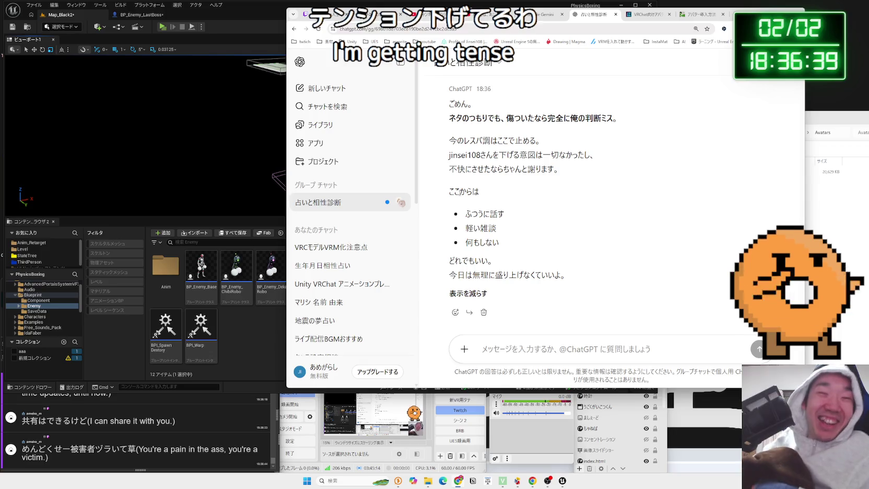
{"action": "scroll", "coordinate": [548, 188], "scroll_direction": "up", "scroll_amount": 2}
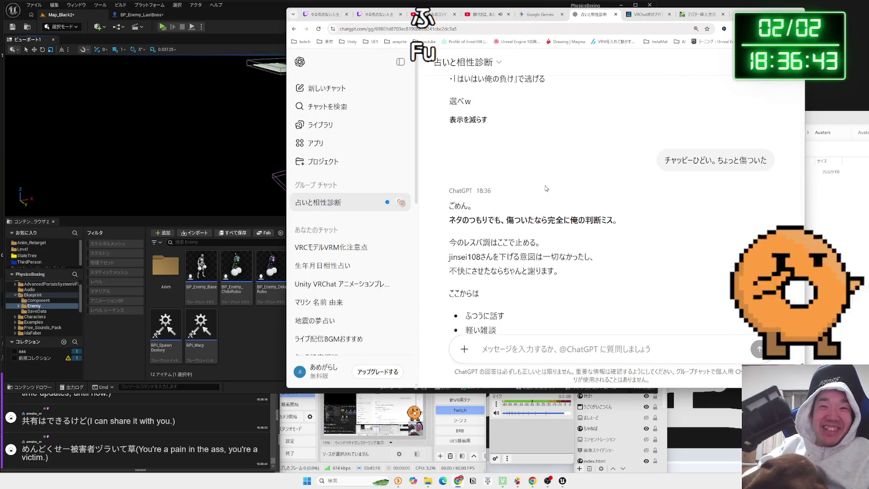
{"action": "scroll", "coordinate": [546, 188], "scroll_direction": "down", "scroll_amount": 2}
{"action": "left_click_drag", "start_coordinate": [500, 222], "coordinate": [568, 265]}
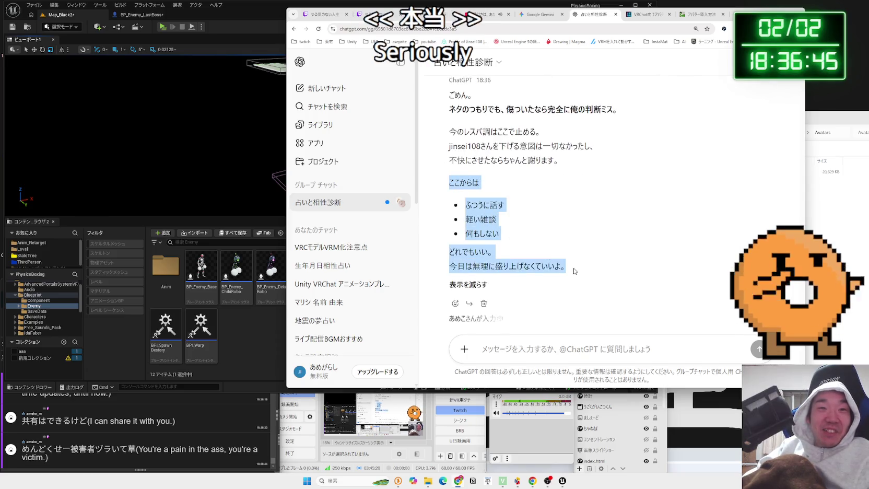
{"action": "left_click", "coordinate": [576, 260]}
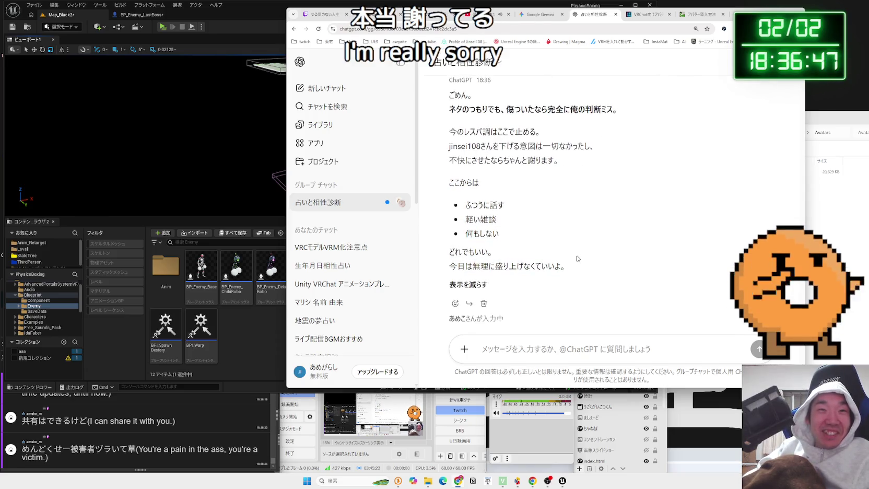
{"action": "mouse_move", "coordinate": [577, 262]}
{"action": "left_mouse_down"}
{"action": "mouse_move", "coordinate": [464, 205]}
{"action": "mouse_move", "coordinate": [449, 181]}
{"action": "mouse_move", "coordinate": [570, 266]}
{"action": "left_mouse_up"}
{"action": "left_click", "coordinate": [586, 259]}
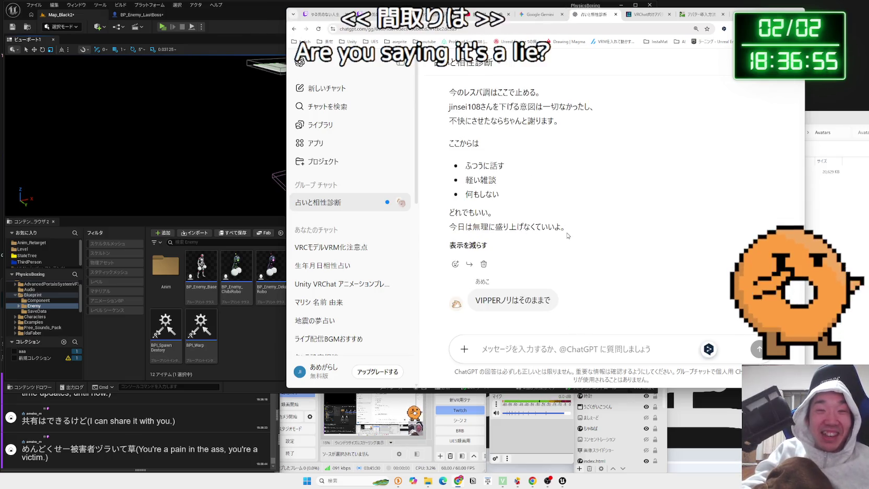
{"action": "left_click_drag", "start_coordinate": [522, 207], "coordinate": [459, 180]}
{"action": "left_click", "coordinate": [592, 175]}
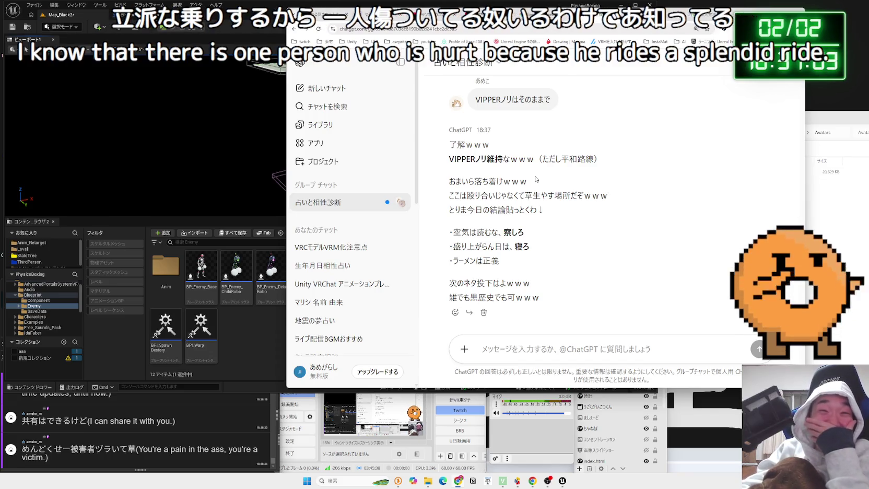
{"action": "mouse_move", "coordinate": [547, 209]}
{"action": "left_mouse_down"}
{"action": "mouse_move", "coordinate": [451, 181]}
{"action": "mouse_move", "coordinate": [448, 142]}
{"action": "left_mouse_up"}
{"action": "left_click", "coordinate": [460, 221]}
{"action": "mouse_move", "coordinate": [454, 228]}
{"action": "left_mouse_down"}
{"action": "mouse_move", "coordinate": [524, 235]}
{"action": "mouse_move", "coordinate": [532, 250]}
{"action": "mouse_move", "coordinate": [522, 249]}
{"action": "mouse_move", "coordinate": [532, 251]}
{"action": "mouse_move", "coordinate": [470, 282]}
{"action": "mouse_move", "coordinate": [449, 241]}
{"action": "left_mouse_up"}
{"action": "left_click", "coordinate": [450, 243]}
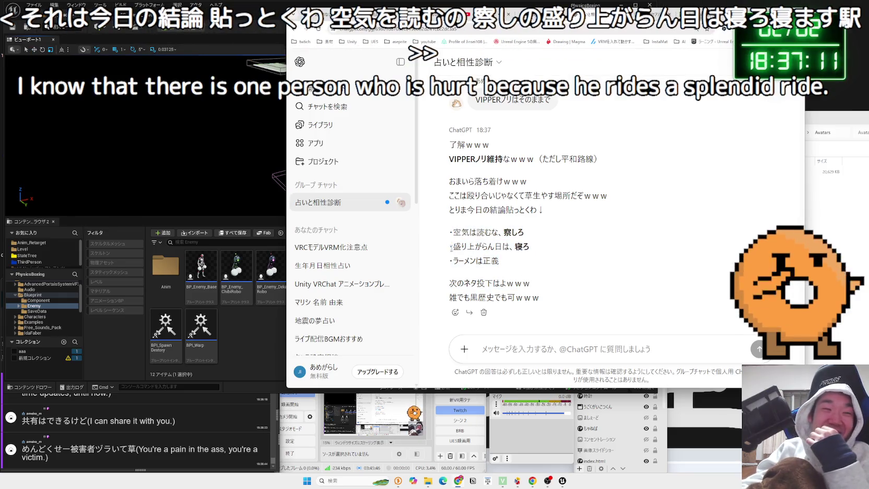
{"action": "mouse_move", "coordinate": [511, 269]}
{"action": "left_mouse_down"}
{"action": "mouse_move", "coordinate": [457, 260]}
{"action": "mouse_move", "coordinate": [464, 283]}
{"action": "left_mouse_up"}
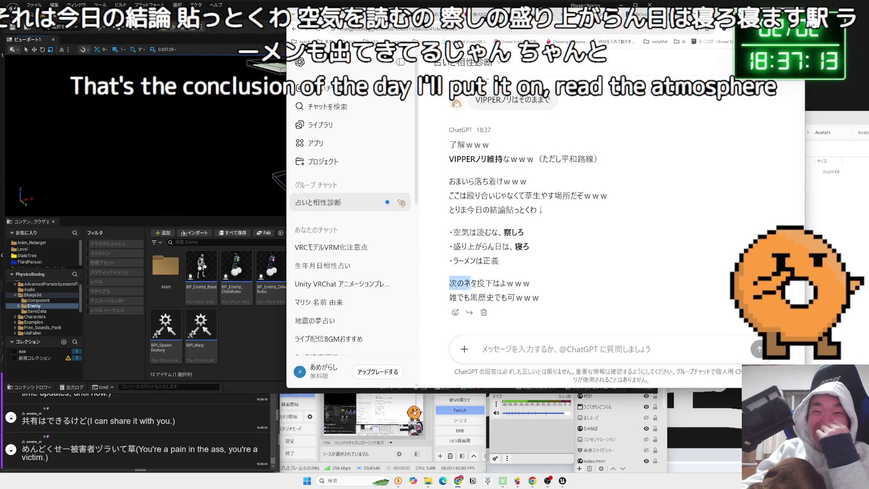
{"action": "mouse_move", "coordinate": [554, 300]}
{"action": "left_mouse_down"}
{"action": "mouse_move", "coordinate": [492, 283]}
{"action": "mouse_move", "coordinate": [449, 228]}
{"action": "left_mouse_up"}
{"action": "left_click", "coordinate": [499, 261]}
{"action": "left_click", "coordinate": [459, 226]}
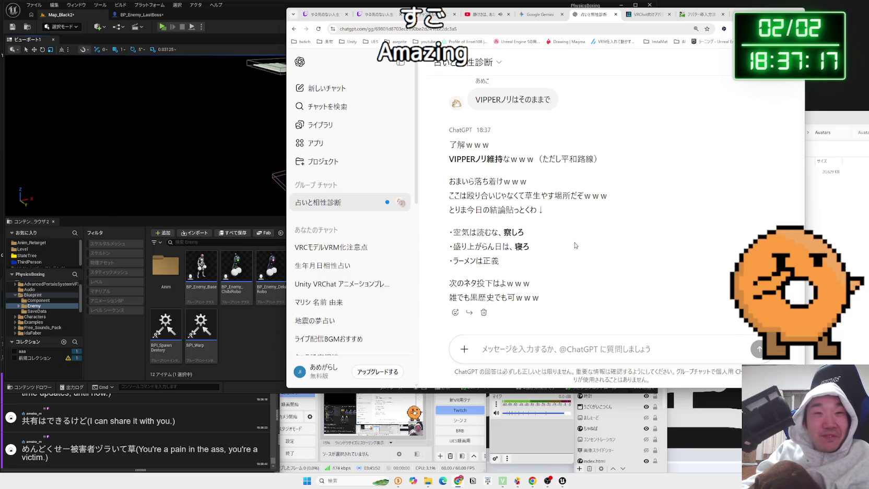
{"action": "scroll", "coordinate": [574, 243], "scroll_direction": "up", "scroll_amount": 1}
{"action": "scroll", "coordinate": [578, 245], "scroll_direction": "down", "scroll_amount": 1}
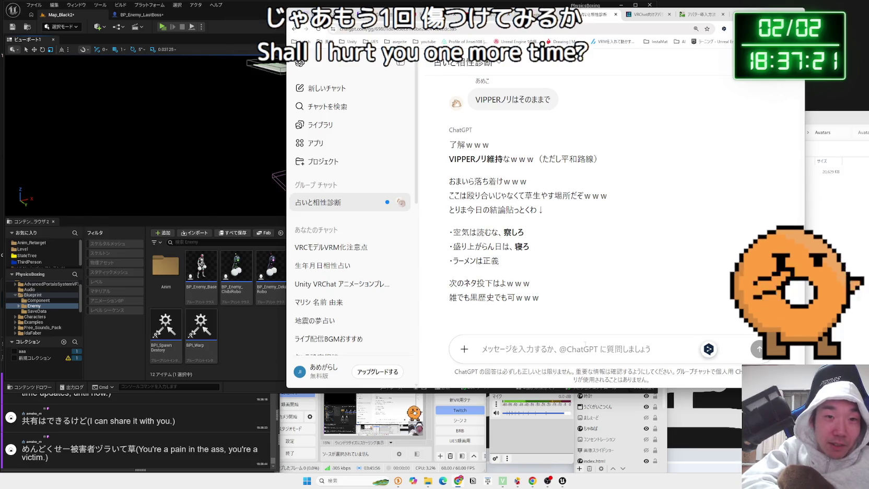
{"action": "type", "text": "ひっど。ちゃっぴ"}
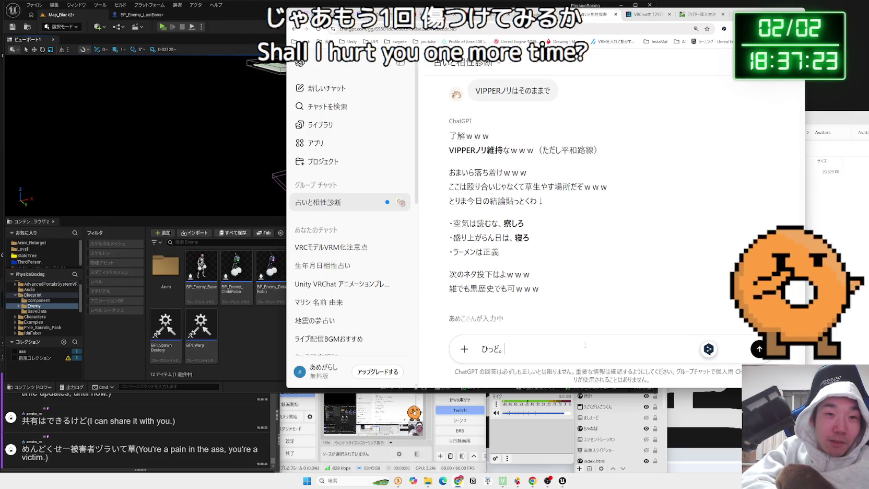
{"action": "type", "text": "ーにねろっていわｒ"}
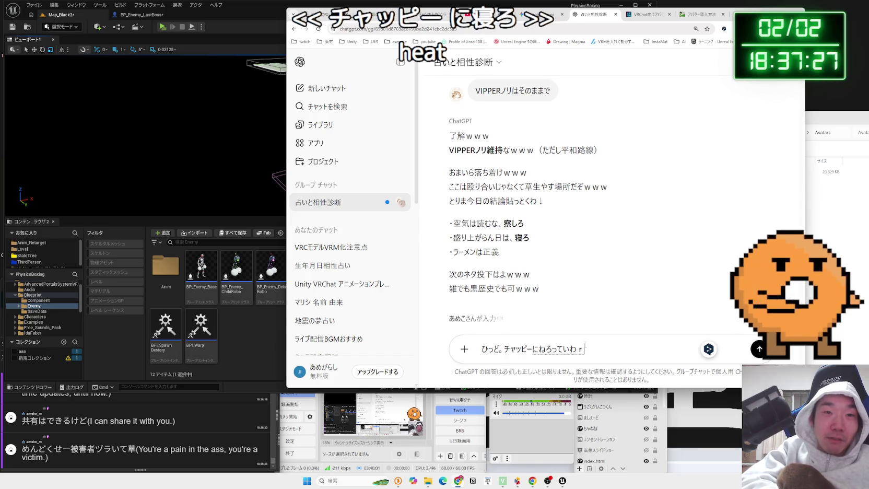
Convert and send 'ひっど。チャッピーに寝ろって言われた' to the group chat.
{"action": "key", "text": "space"}
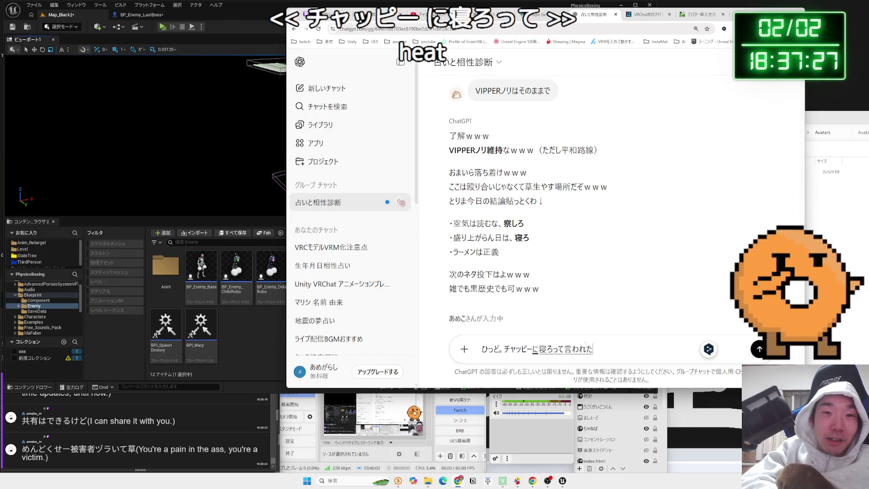
{"action": "key", "text": "Return"}
{"action": "key", "text": "Return"}
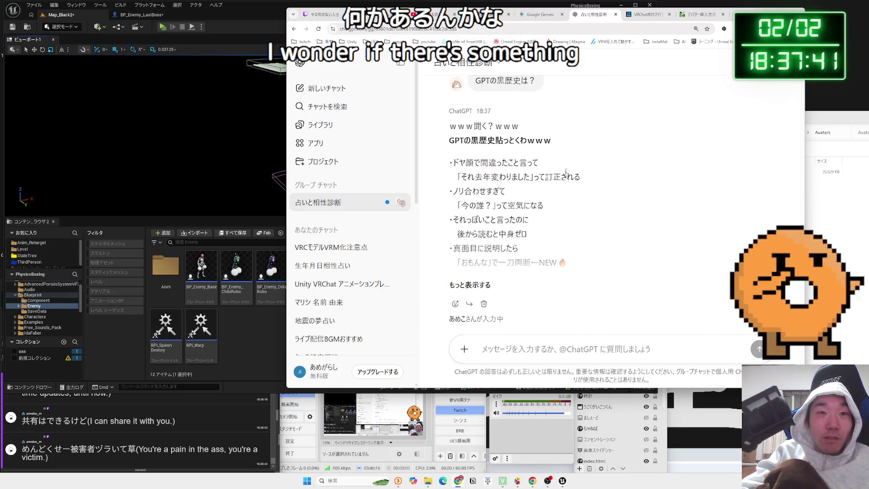
Expand the reply on GPT's embarrassing moments and select its last bullet, 真面目に説明したら.
{"action": "scroll", "coordinate": [523, 172], "scroll_direction": "up", "scroll_amount": 1}
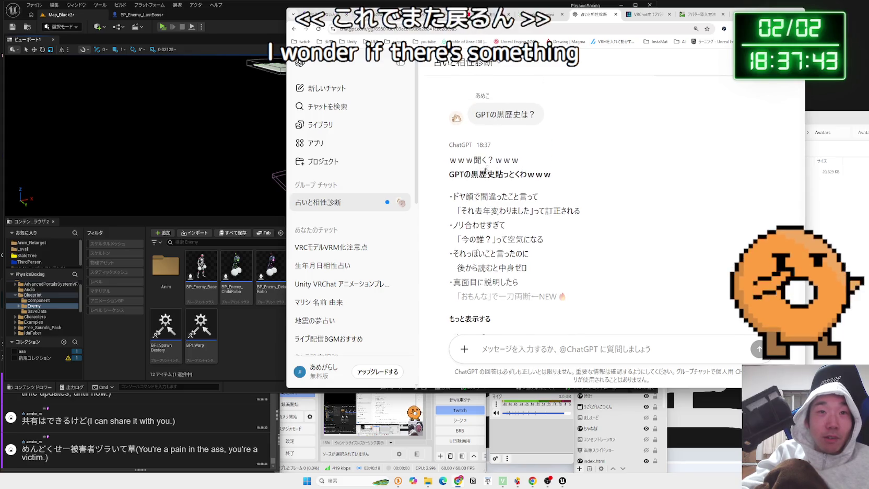
{"action": "scroll", "coordinate": [465, 172], "scroll_direction": "down", "scroll_amount": 1}
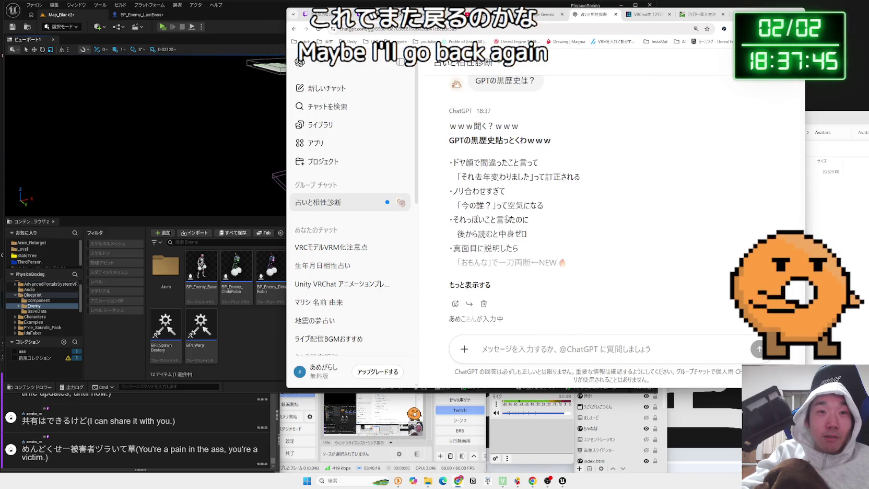
{"action": "left_click", "coordinate": [480, 286]}
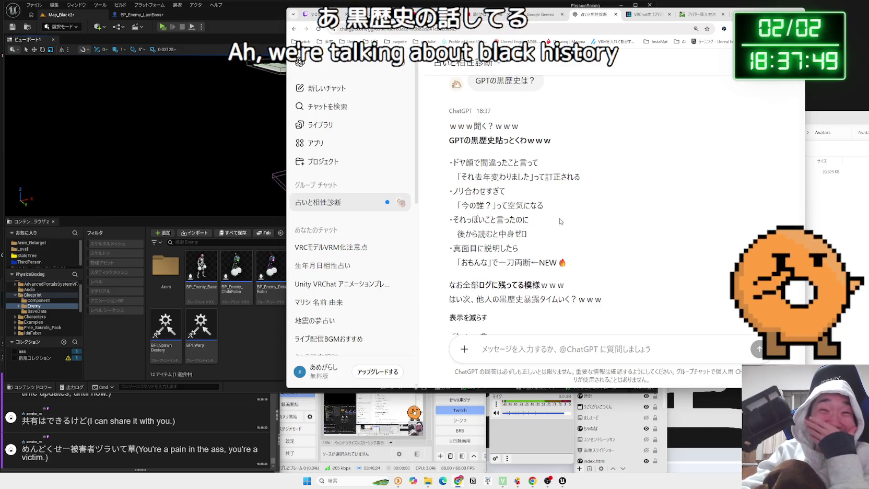
{"action": "scroll", "coordinate": [465, 256], "scroll_direction": "down", "scroll_amount": 2}
{"action": "scroll", "coordinate": [478, 236], "scroll_direction": "up", "scroll_amount": 2}
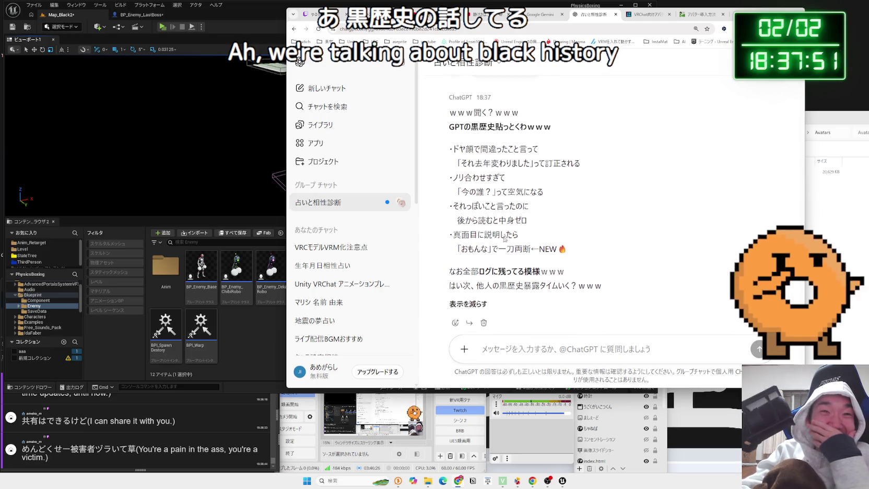
{"action": "left_click_drag", "start_coordinate": [469, 243], "coordinate": [453, 243]}
{"action": "mouse_move", "coordinate": [522, 246]}
{"action": "left_mouse_down"}
{"action": "mouse_move", "coordinate": [515, 258]}
{"action": "mouse_move", "coordinate": [569, 261]}
{"action": "mouse_move", "coordinate": [522, 258]}
{"action": "left_mouse_up"}
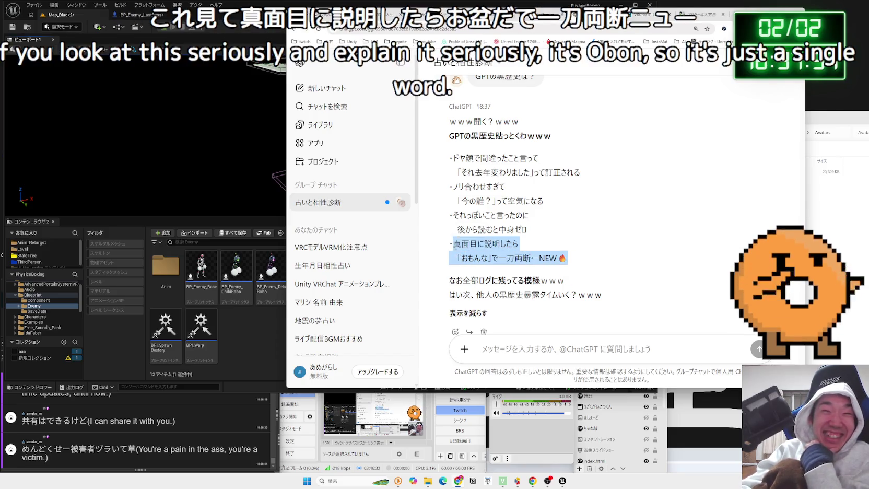
Get a DeepL translation of the reply's two closing lines.
{"action": "left_click", "coordinate": [573, 260]}
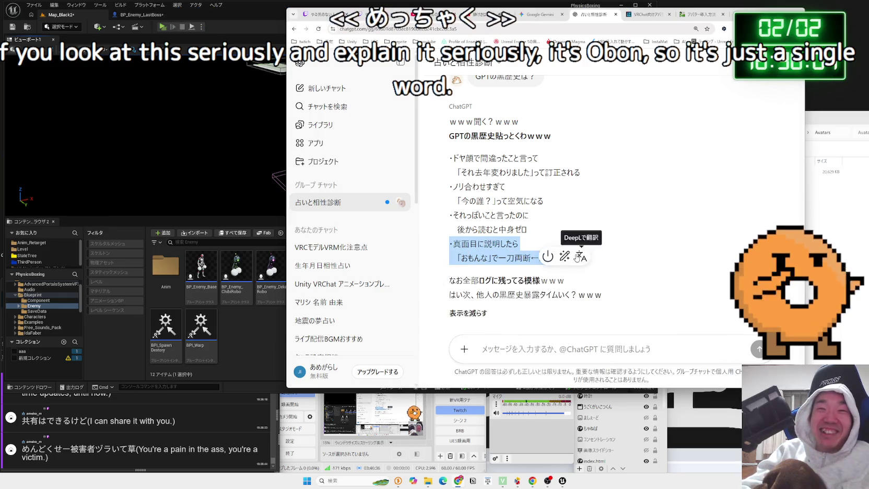
{"action": "key", "text": "ctrl+c"}
{"action": "key", "text": "ctrl+c"}
{"action": "left_click", "coordinate": [680, 284]}
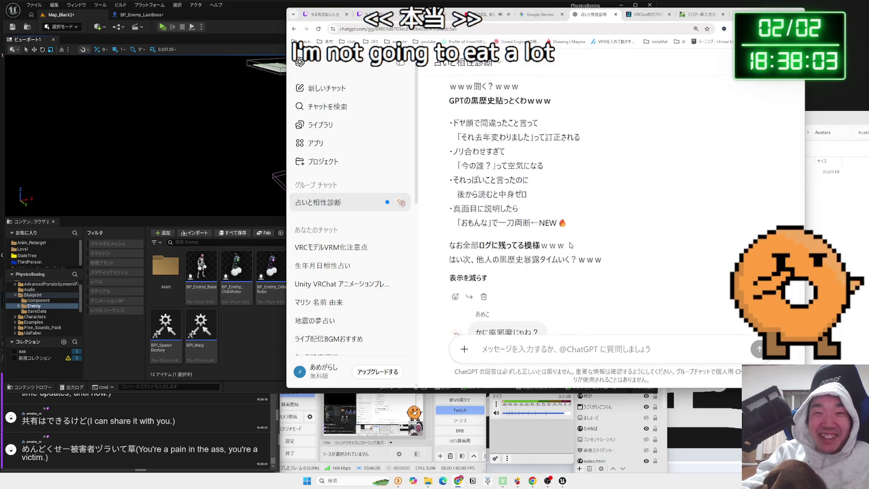
{"action": "left_click_drag", "start_coordinate": [615, 231], "coordinate": [541, 220]}
{"action": "mouse_move", "coordinate": [449, 213]}
{"action": "left_mouse_down"}
{"action": "mouse_move", "coordinate": [564, 213]}
{"action": "mouse_move", "coordinate": [606, 227]}
{"action": "left_mouse_up"}
{"action": "left_click", "coordinate": [615, 226]}
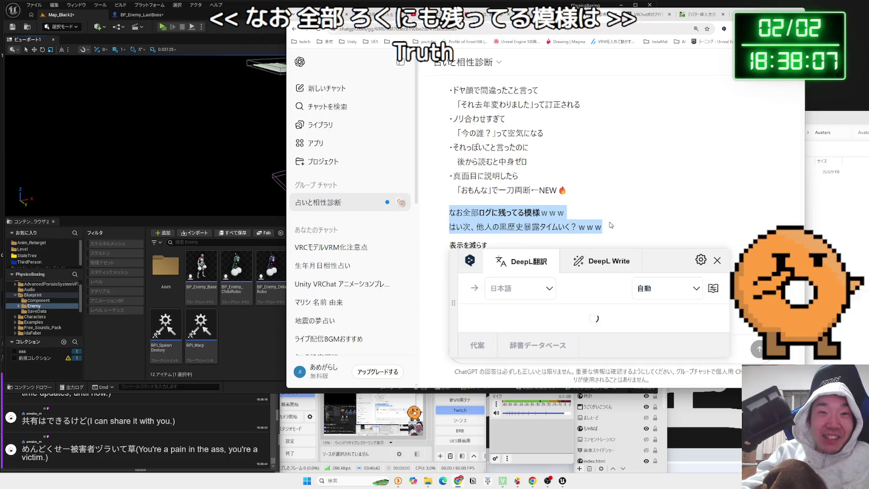
Dismiss the DeepL translation of the closing lines from ログ onward.
{"action": "left_click_drag", "start_coordinate": [479, 213], "coordinate": [602, 227]}
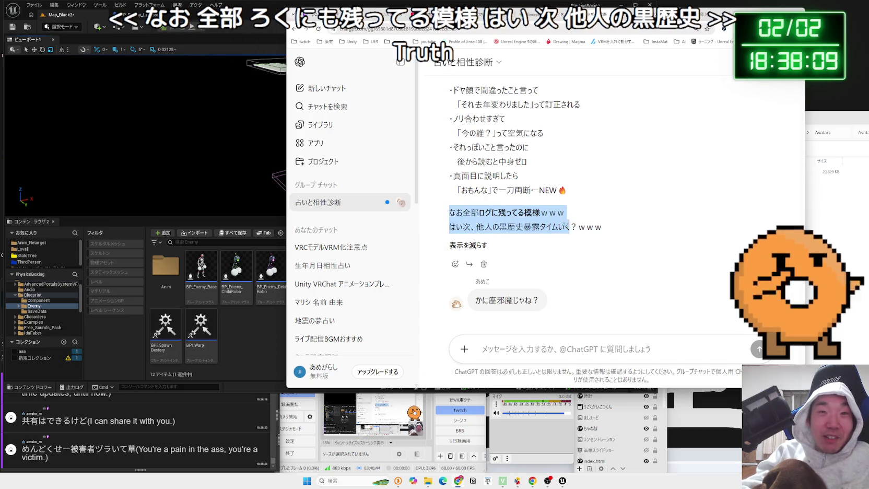
{"action": "left_click", "coordinate": [573, 214]}
{"action": "scroll", "coordinate": [573, 214], "scroll_direction": "up", "scroll_amount": 3}
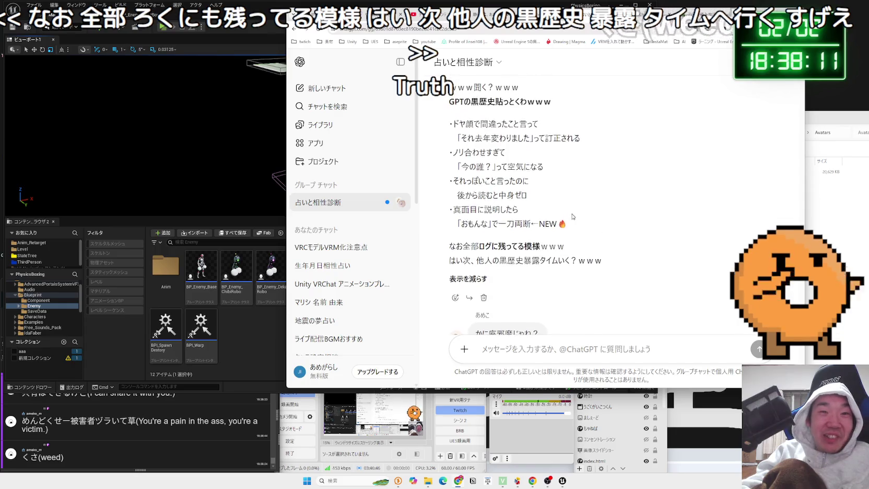
Reread the reply's bullets in turn, first through third, then the lower ones.
{"action": "left_click_drag", "start_coordinate": [452, 191], "coordinate": [586, 206]}
{"action": "key", "text": "ctrl+c"}
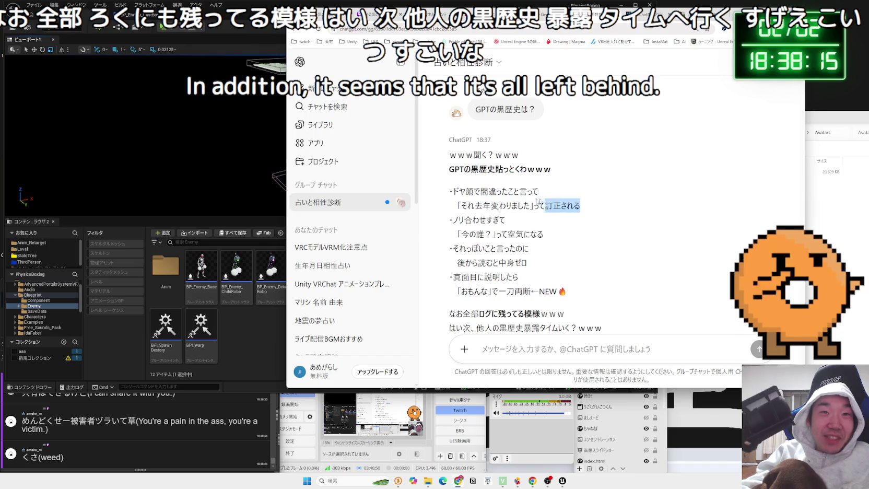
{"action": "left_click_drag", "start_coordinate": [544, 234], "coordinate": [456, 198]}
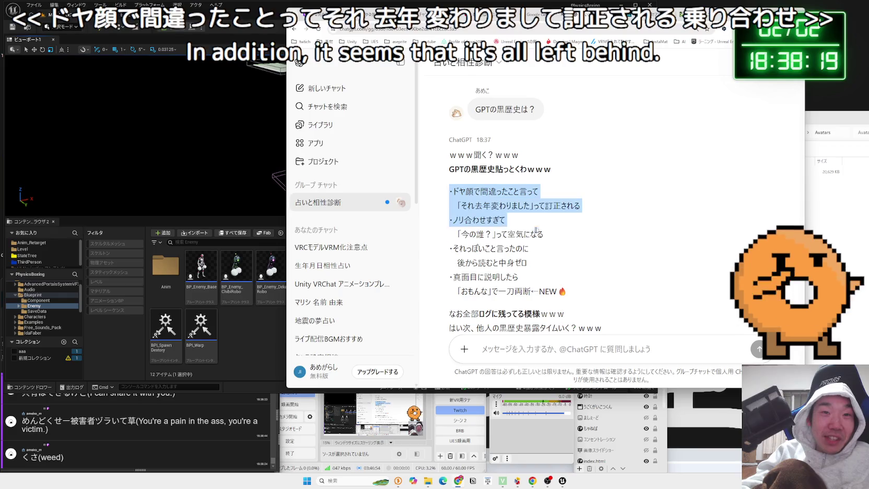
{"action": "left_click_drag", "start_coordinate": [527, 264], "coordinate": [504, 220]}
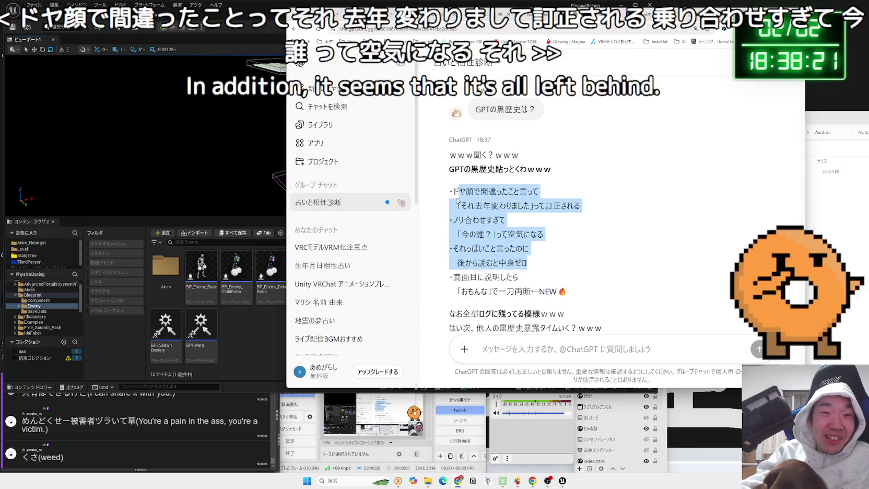
{"action": "left_click", "coordinate": [615, 222]}
{"action": "mouse_move", "coordinate": [614, 222]}
{"action": "left_mouse_down"}
{"action": "mouse_move", "coordinate": [457, 198]}
{"action": "mouse_move", "coordinate": [454, 149]}
{"action": "left_mouse_up"}
{"action": "left_click", "coordinate": [571, 210]}
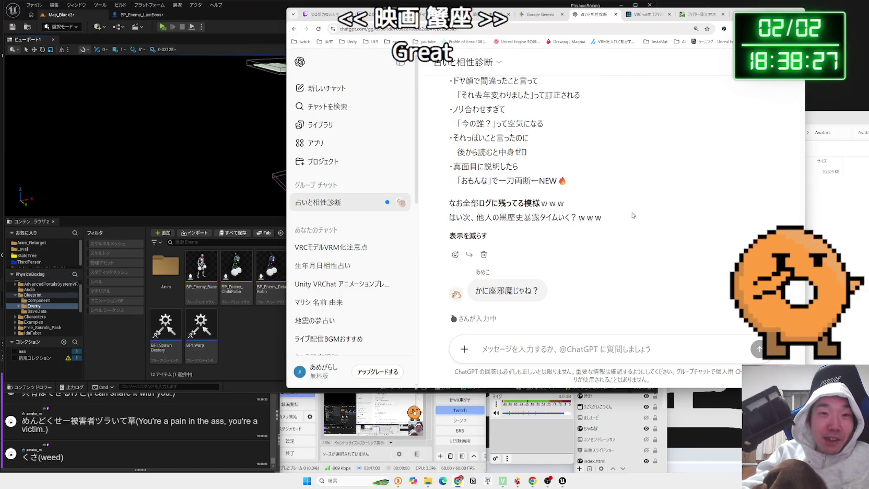
Read the opening of ChatGPT's answer on harsh wording and expand the full answer.
{"action": "scroll", "coordinate": [627, 208], "scroll_direction": "up", "scroll_amount": 2}
{"action": "scroll", "coordinate": [617, 210], "scroll_direction": "down", "scroll_amount": 2}
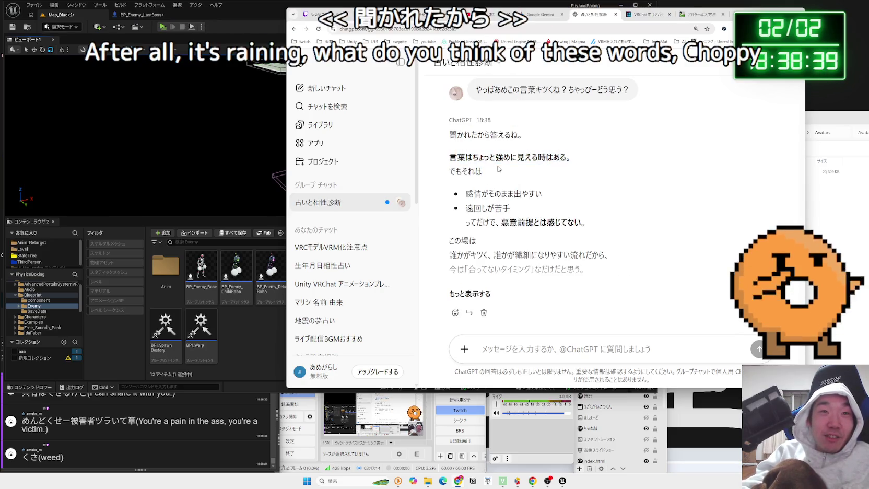
{"action": "mouse_move", "coordinate": [450, 156]}
{"action": "left_mouse_down"}
{"action": "mouse_move", "coordinate": [480, 173]}
{"action": "mouse_move", "coordinate": [511, 208]}
{"action": "left_mouse_up"}
{"action": "left_click", "coordinate": [479, 180]}
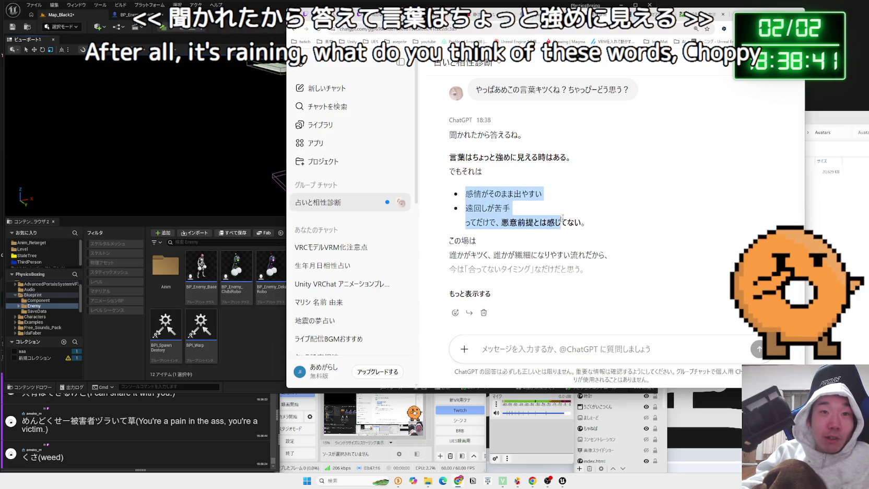
{"action": "left_click", "coordinate": [511, 209]}
{"action": "left_click", "coordinate": [469, 294]}
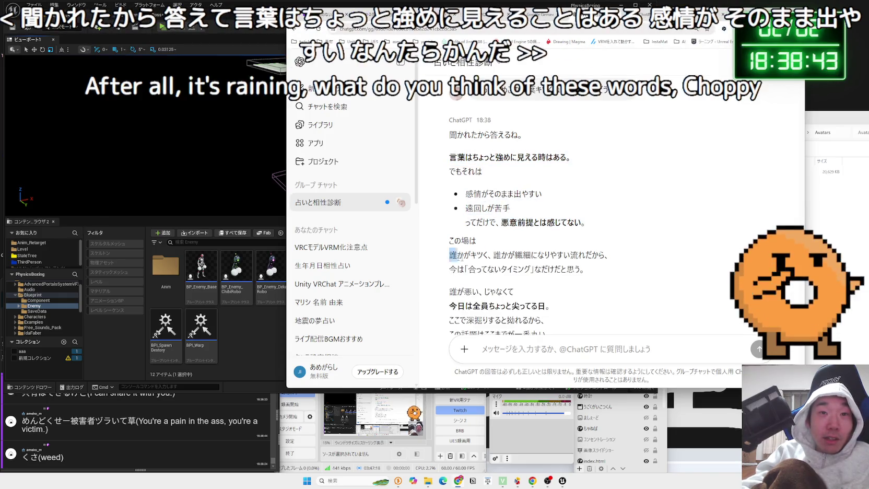
Read the lines about the conversation's mood and the answer's closing paragraph.
{"action": "left_click_drag", "start_coordinate": [449, 251], "coordinate": [586, 269]}
{"action": "left_click", "coordinate": [448, 248]}
{"action": "scroll", "coordinate": [448, 248], "scroll_direction": "down", "scroll_amount": 1}
{"action": "mouse_move", "coordinate": [449, 184]}
{"action": "left_mouse_down"}
{"action": "mouse_move", "coordinate": [514, 223]}
{"action": "mouse_move", "coordinate": [547, 259]}
{"action": "left_mouse_up"}
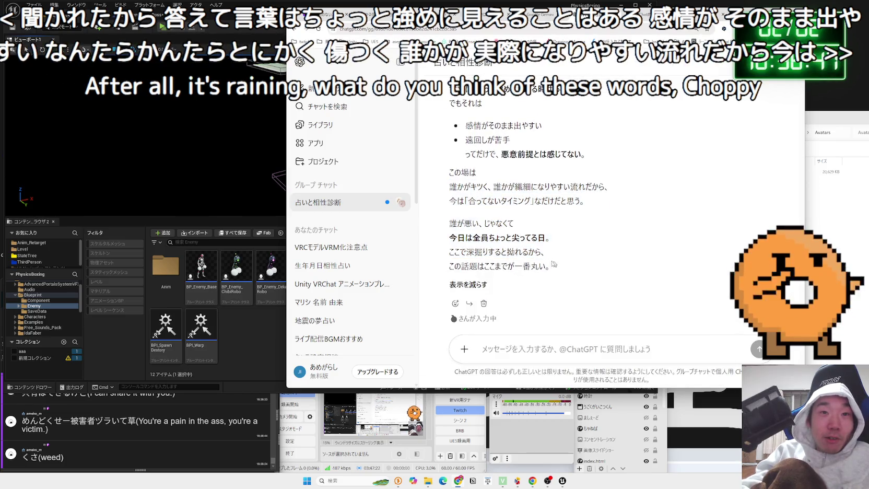
{"action": "triple_click", "coordinate": [551, 261]}
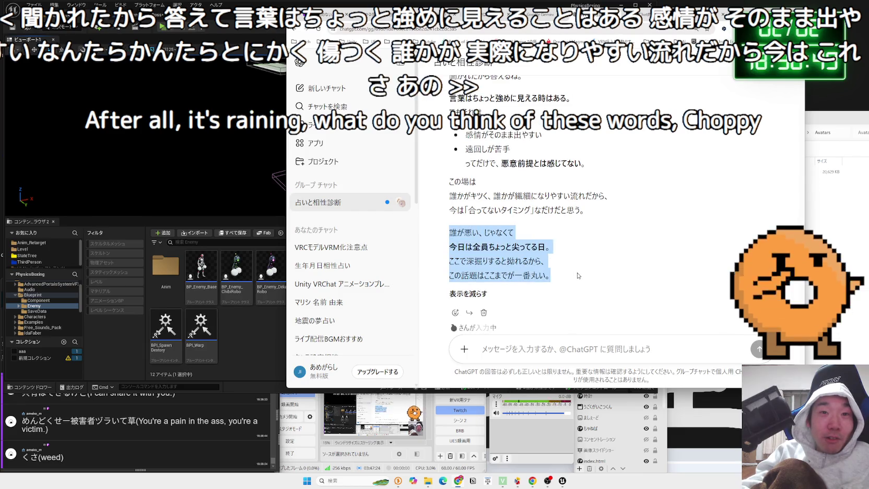
{"action": "left_click", "coordinate": [577, 275]}
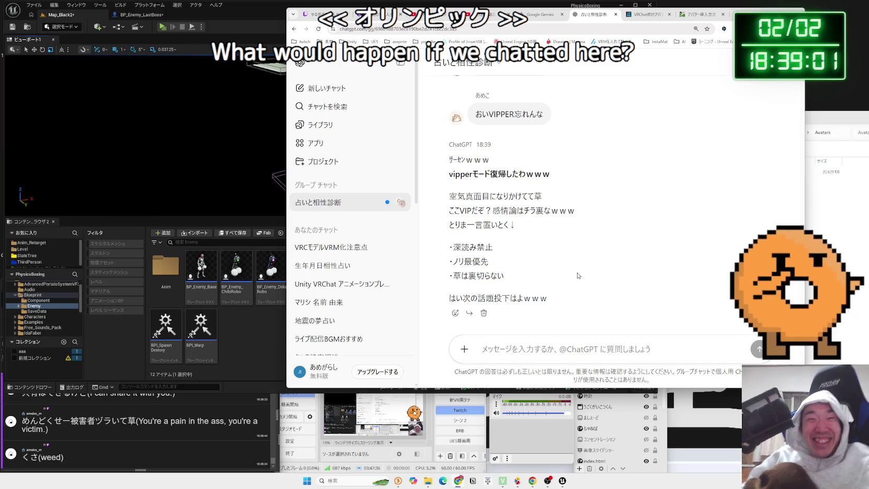
Reread the 'おいvipper抜けてっぞ' and 'おいVIPPER忘れんな' messages.
{"action": "scroll", "coordinate": [597, 225], "scroll_direction": "up", "scroll_amount": 2}
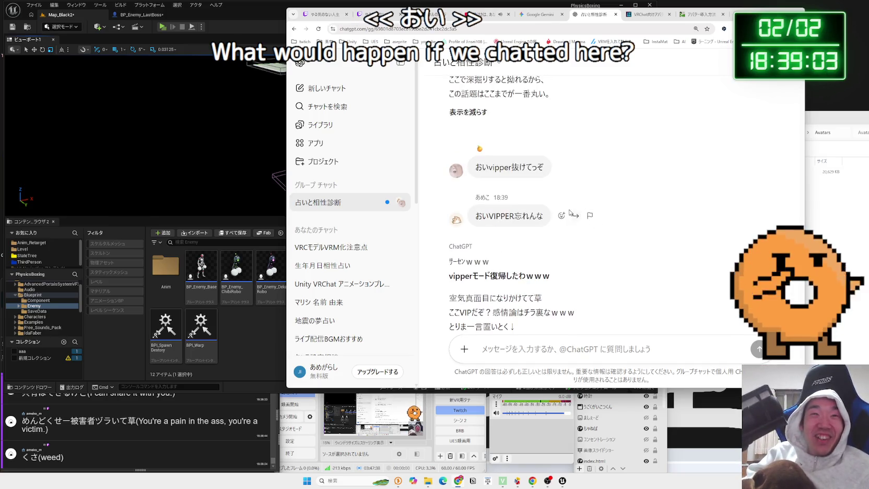
{"action": "left_click", "coordinate": [482, 205]}
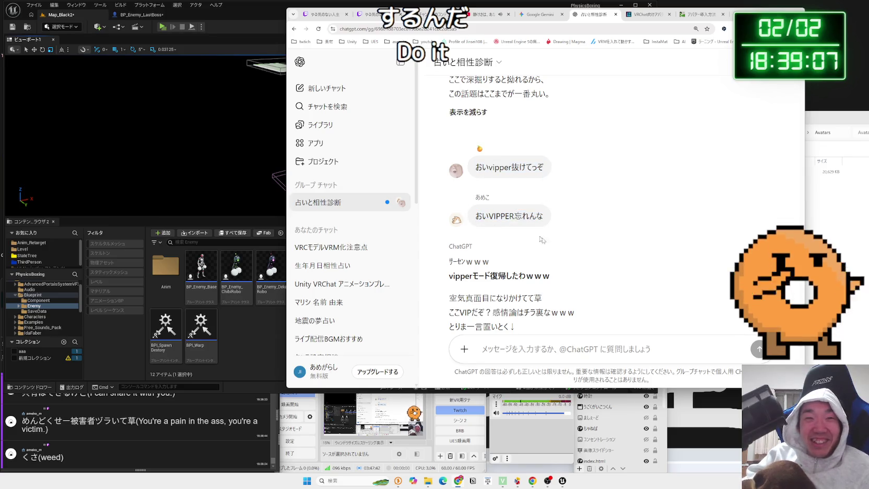
{"action": "scroll", "coordinate": [587, 253], "scroll_direction": "up", "scroll_amount": 1}
{"action": "scroll", "coordinate": [615, 246], "scroll_direction": "down", "scroll_amount": 2}
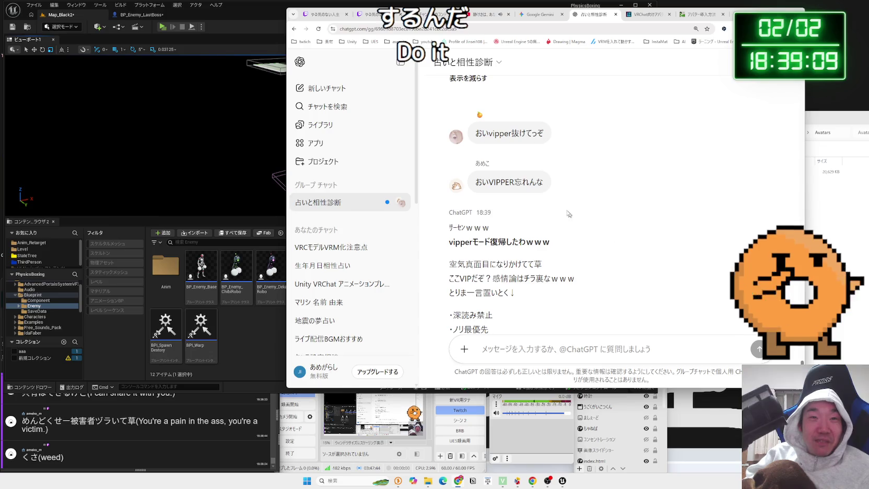
{"action": "left_click_drag", "start_coordinate": [475, 133], "coordinate": [544, 133]}
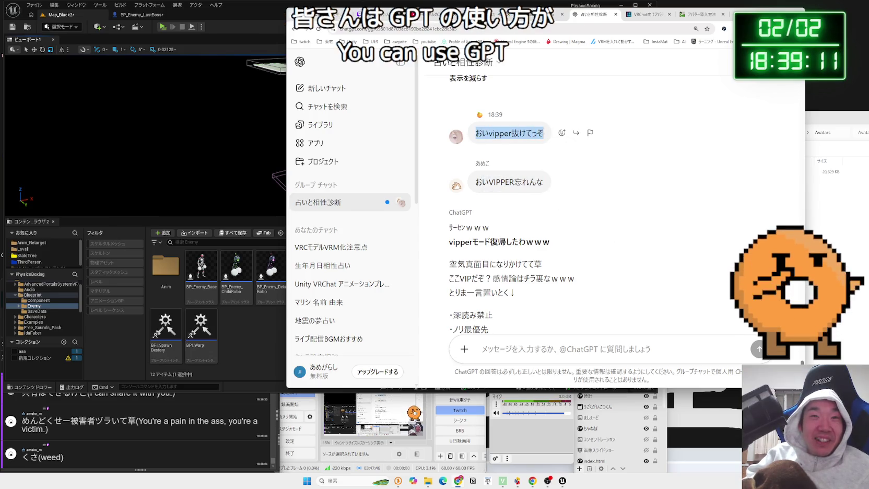
{"action": "left_click_drag", "start_coordinate": [475, 182], "coordinate": [544, 182]}
{"action": "left_click", "coordinate": [544, 149]}
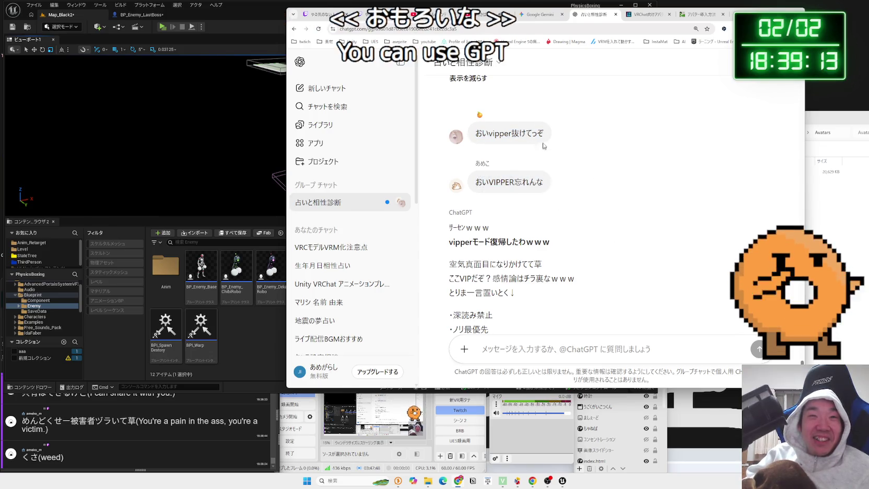
{"action": "left_click", "coordinate": [538, 214]}
Read the opening lines of the two VIPPER-mode replies.
{"action": "scroll", "coordinate": [557, 222], "scroll_direction": "down", "scroll_amount": 2}
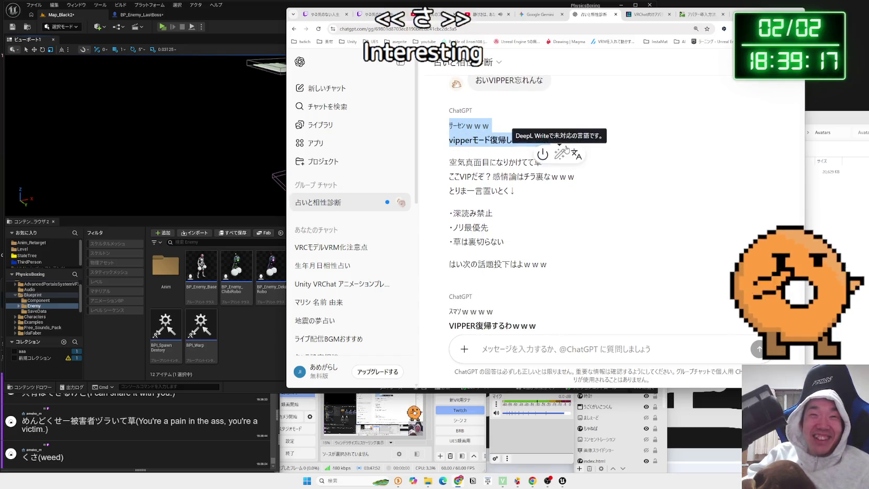
{"action": "left_click", "coordinate": [557, 143]}
{"action": "left_click_drag", "start_coordinate": [467, 126], "coordinate": [517, 192]}
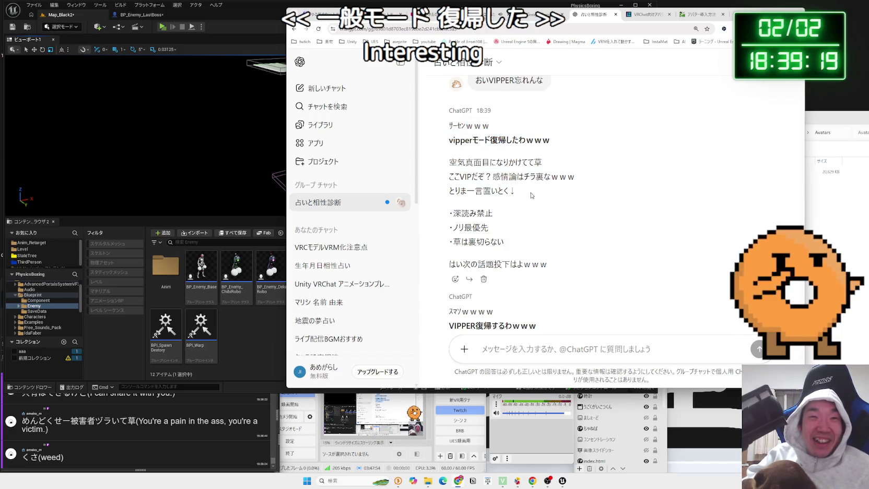
{"action": "left_click", "coordinate": [532, 195]}
{"action": "scroll", "coordinate": [531, 196], "scroll_direction": "down", "scroll_amount": 1}
{"action": "scroll", "coordinate": [531, 195], "scroll_direction": "down", "scroll_amount": 3}
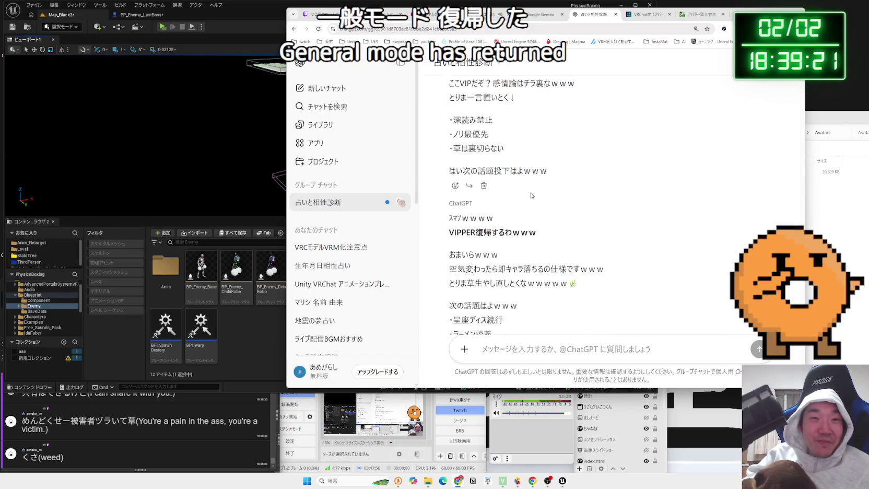
{"action": "mouse_move", "coordinate": [449, 138]}
{"action": "left_mouse_down"}
{"action": "mouse_move", "coordinate": [528, 172]}
{"action": "mouse_move", "coordinate": [520, 266]}
{"action": "mouse_move", "coordinate": [449, 243]}
{"action": "left_mouse_up"}
{"action": "left_click", "coordinate": [596, 270]}
Read the reply's new topic ideas, then switch to Unreal Editor and back to ChatGPT.
{"action": "left_click", "coordinate": [497, 256]}
{"action": "left_click", "coordinate": [564, 297]}
{"action": "scroll", "coordinate": [561, 284], "scroll_direction": "up", "scroll_amount": 3}
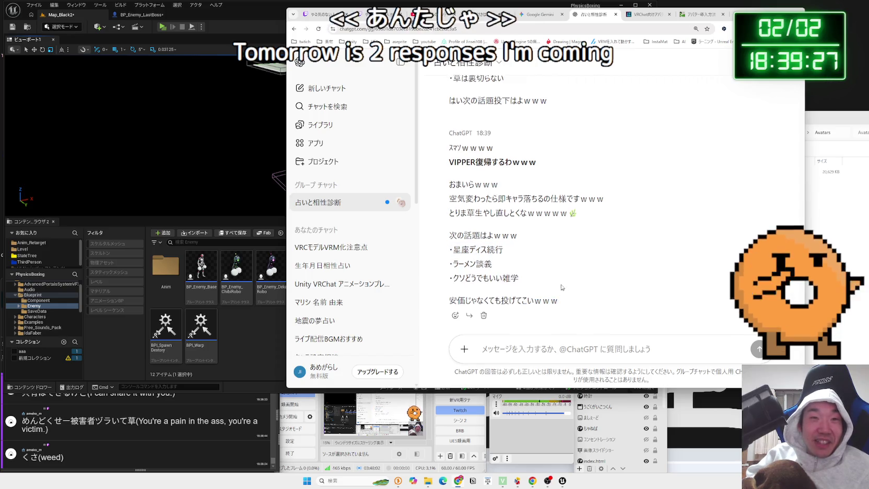
{"action": "scroll", "coordinate": [560, 276], "scroll_direction": "up", "scroll_amount": 1}
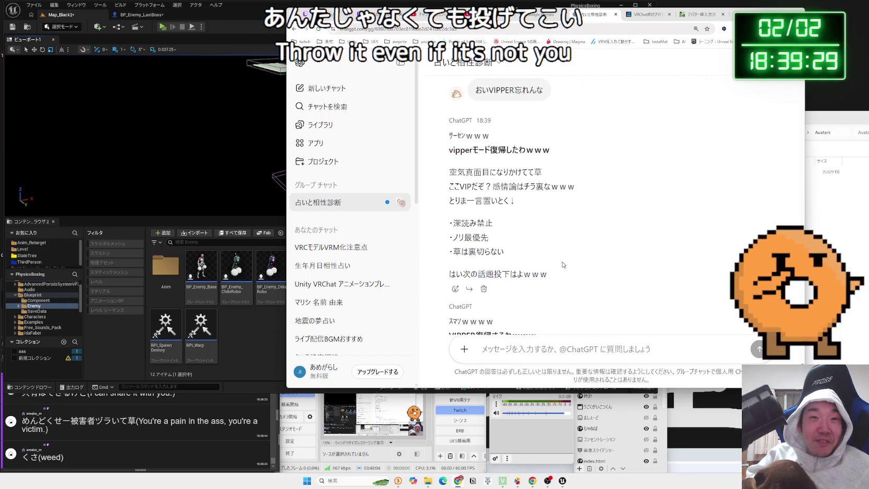
{"action": "triple_click", "coordinate": [581, 233]}
{"action": "left_click", "coordinate": [590, 261]}
{"action": "scroll", "coordinate": [589, 261], "scroll_direction": "down", "scroll_amount": 4}
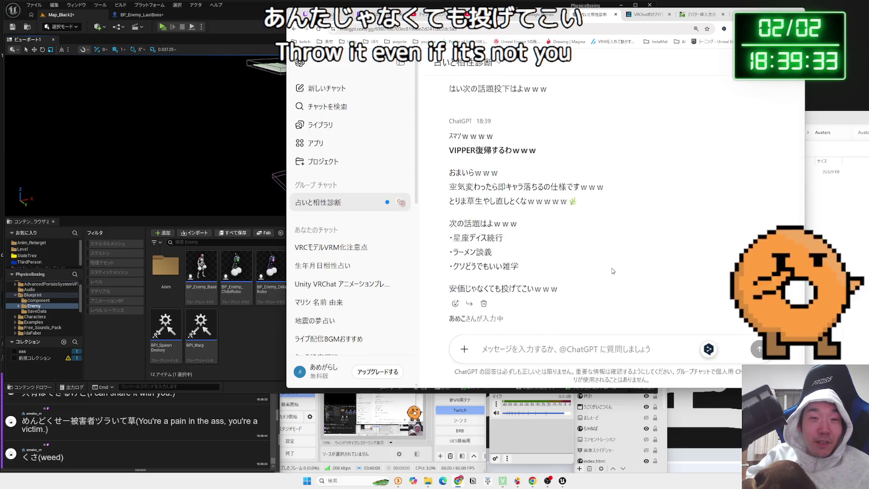
{"action": "left_click", "coordinate": [265, 340]}
{"action": "key", "text": "alt+Tab"}
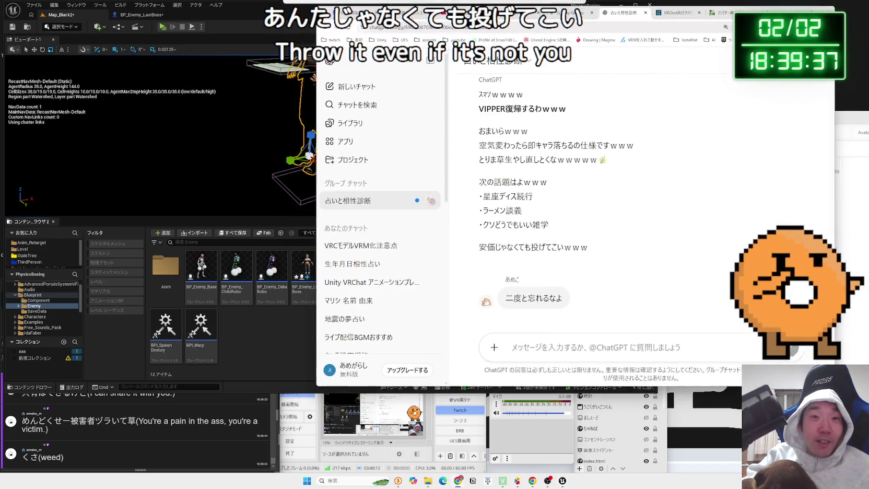
Read '二度と忘れるなよ' and the reply's VIPPER永久固定 lines down to the end.
{"action": "left_click_drag", "start_coordinate": [480, 287], "coordinate": [424, 287]}
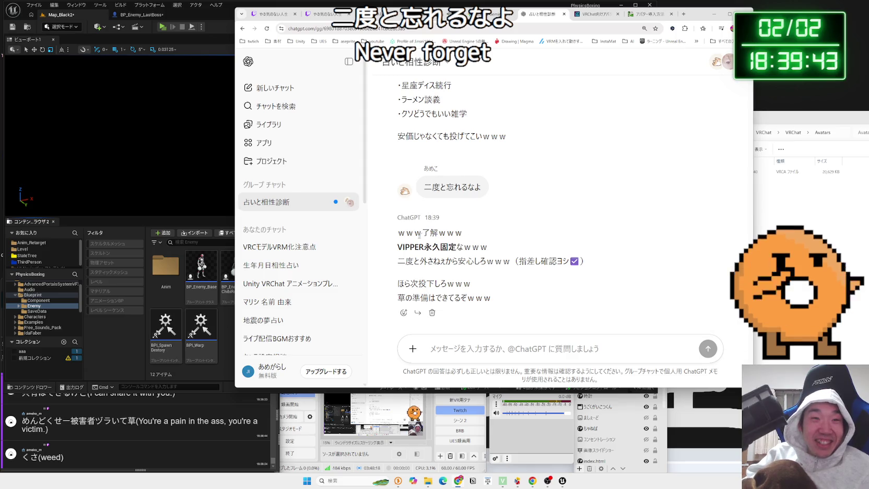
{"action": "mouse_move", "coordinate": [418, 243]}
{"action": "left_mouse_down"}
{"action": "mouse_move", "coordinate": [517, 261]}
{"action": "mouse_move", "coordinate": [428, 250]}
{"action": "mouse_move", "coordinate": [470, 261]}
{"action": "mouse_move", "coordinate": [568, 269]}
{"action": "left_mouse_up"}
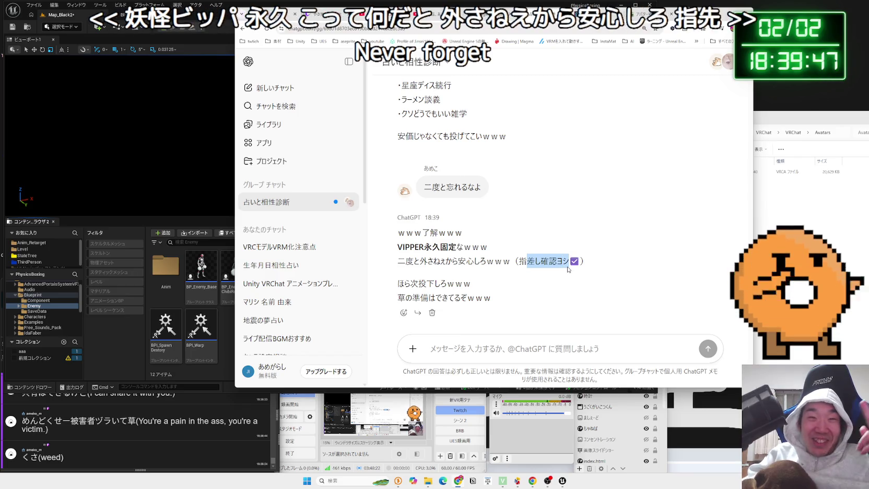
{"action": "mouse_move", "coordinate": [397, 246]}
{"action": "left_mouse_down"}
{"action": "mouse_move", "coordinate": [514, 261]}
{"action": "mouse_move", "coordinate": [416, 259]}
{"action": "mouse_move", "coordinate": [491, 298]}
{"action": "left_mouse_up"}
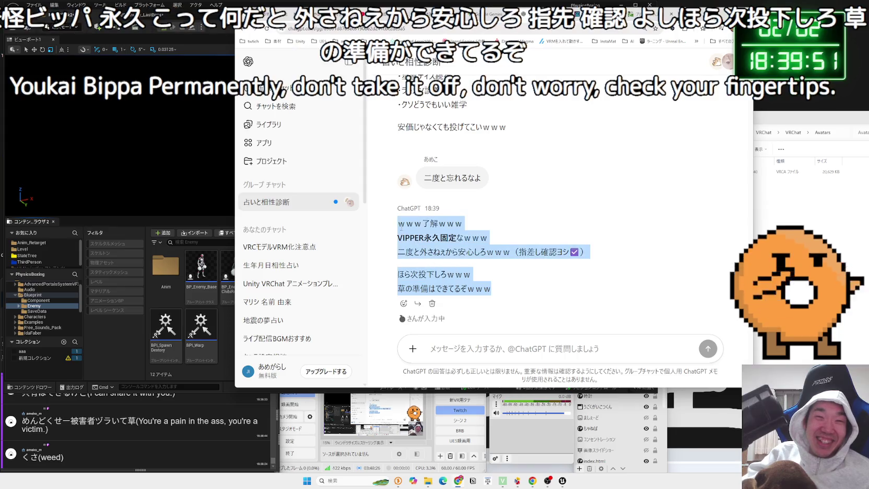
{"action": "left_click", "coordinate": [399, 226]}
{"action": "left_click_drag", "start_coordinate": [400, 226], "coordinate": [493, 290]}
{"action": "left_click", "coordinate": [501, 288]}
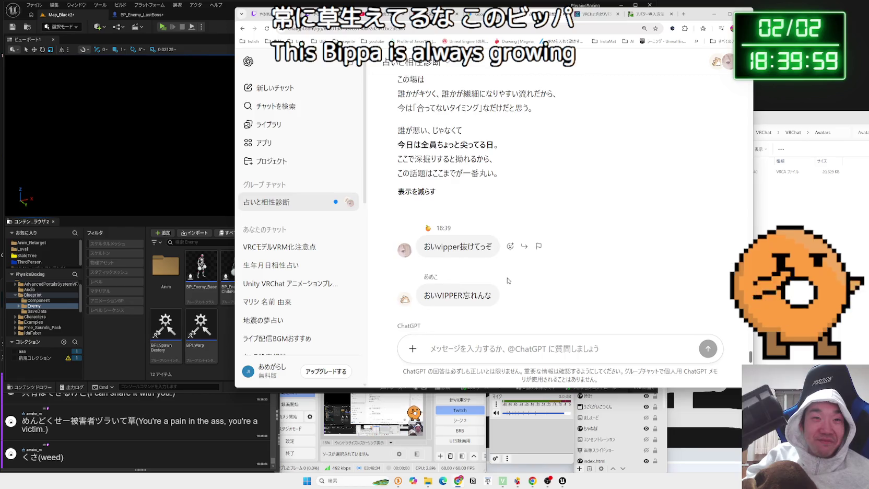
Reread the 'おいVIPPER忘れんな' message and the VIPPER reply once more.
{"action": "double_click", "coordinate": [430, 212]}
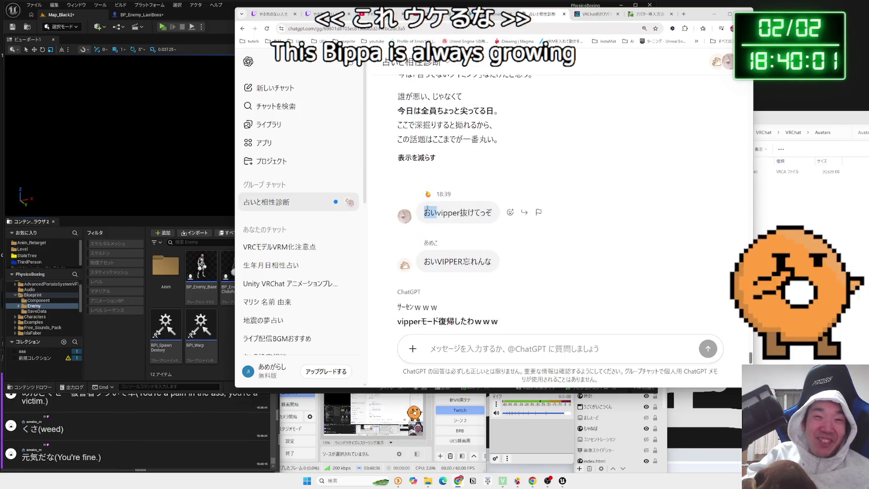
{"action": "left_click", "coordinate": [458, 261]}
{"action": "double_click", "coordinate": [457, 261]}
{"action": "left_click", "coordinate": [457, 262]}
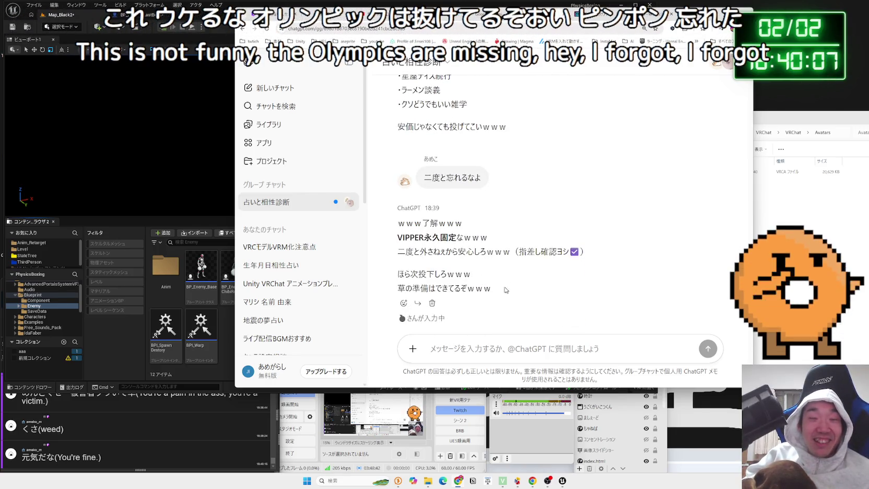
{"action": "left_click_drag", "start_coordinate": [506, 290], "coordinate": [397, 222]}
{"action": "left_click", "coordinate": [528, 249]}
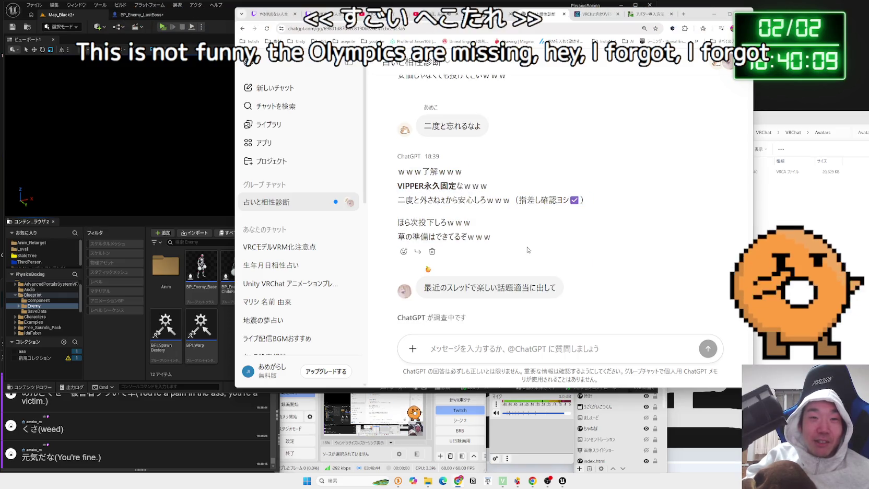
Read the fun-thread-topics request and the first two suggested topics.
{"action": "left_click_drag", "start_coordinate": [497, 286], "coordinate": [555, 286]}
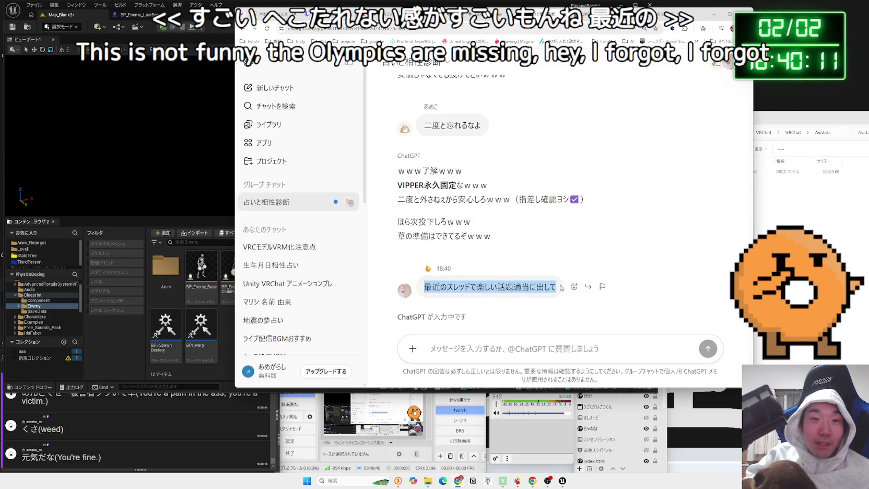
{"action": "left_click", "coordinate": [423, 288]}
{"action": "left_click_drag", "start_coordinate": [423, 288], "coordinate": [556, 287]}
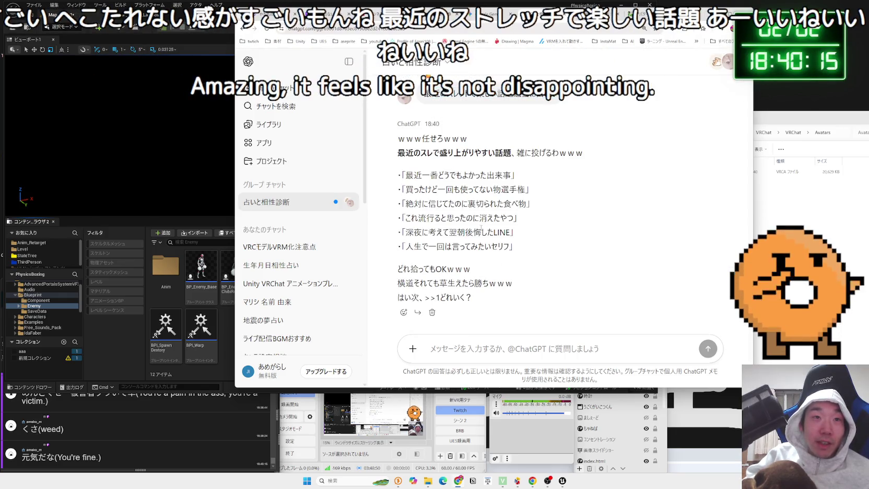
{"action": "left_click_drag", "start_coordinate": [406, 175], "coordinate": [455, 175]}
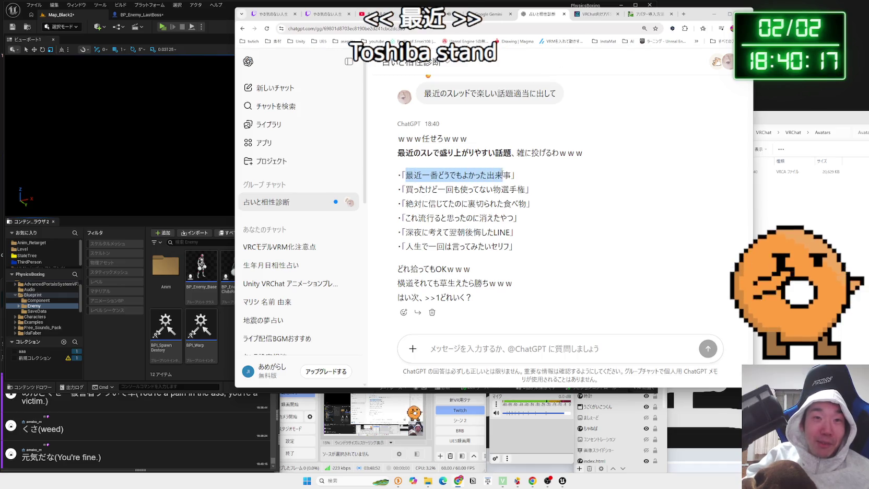
{"action": "mouse_move", "coordinate": [521, 189]}
{"action": "left_mouse_down"}
{"action": "mouse_move", "coordinate": [454, 189]}
{"action": "mouse_move", "coordinate": [527, 203]}
{"action": "left_mouse_up"}
Read the third through fifth suggested topics in ChatGPT's 18:40 list.
{"action": "left_click", "coordinate": [527, 203]}
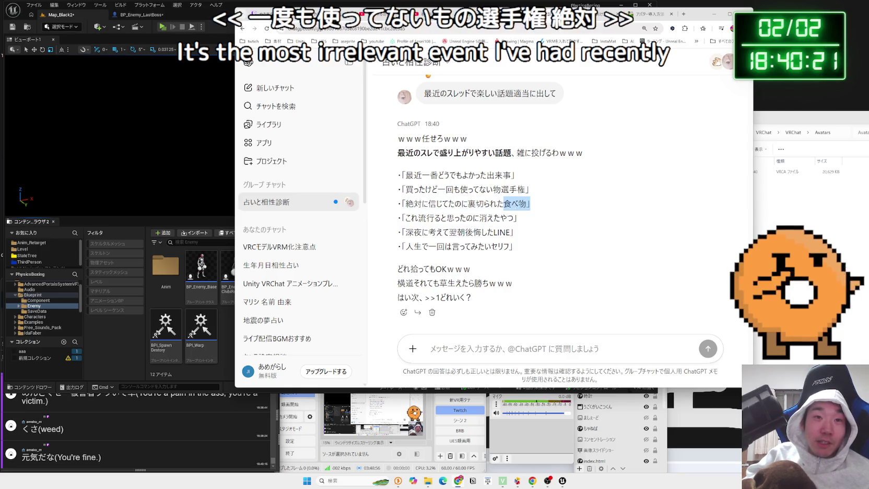
{"action": "left_click_drag", "start_coordinate": [405, 204], "coordinate": [531, 204]}
{"action": "left_click", "coordinate": [531, 204]}
{"action": "left_click_drag", "start_coordinate": [401, 218], "coordinate": [517, 218]}
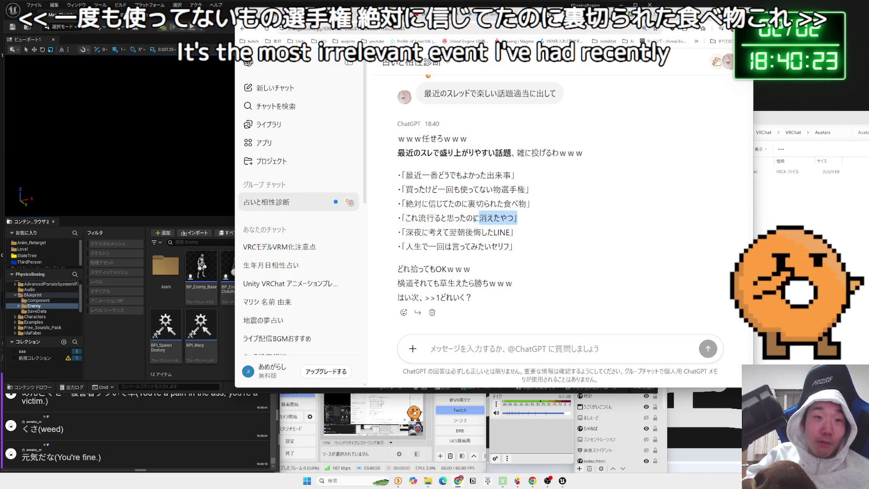
{"action": "left_click", "coordinate": [407, 233]}
{"action": "left_click_drag", "start_coordinate": [406, 233], "coordinate": [457, 232]}
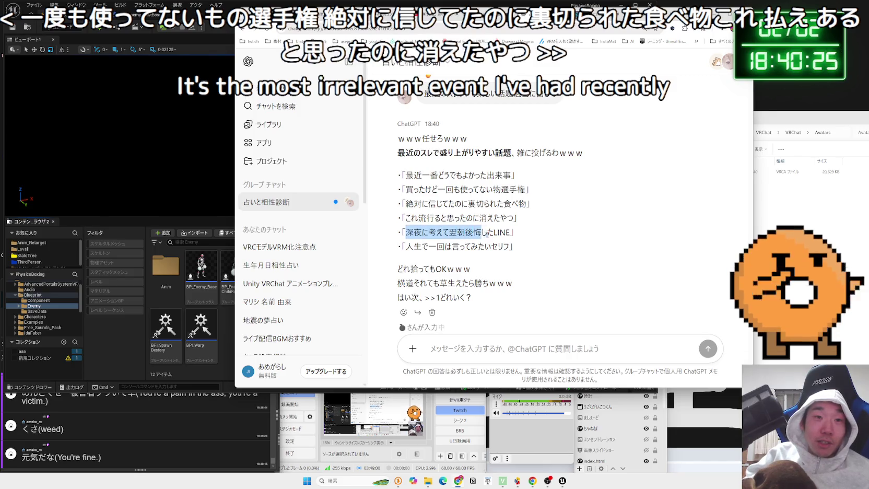
{"action": "scroll", "coordinate": [483, 234], "scroll_direction": "down", "scroll_amount": 1}
{"action": "left_click", "coordinate": [486, 224]}
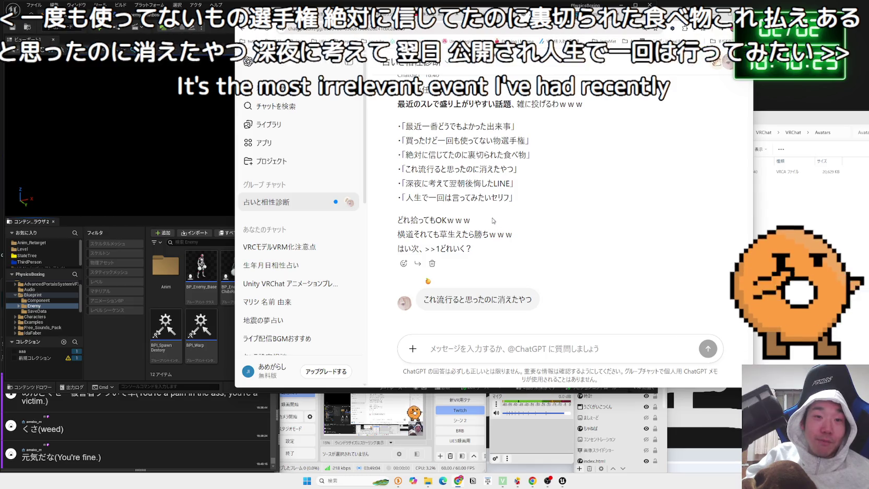
Skim the six faded trends in the 18:40 reply and run a Google search on Clubhouse.
{"action": "left_click_drag", "start_coordinate": [532, 299], "coordinate": [436, 300]}
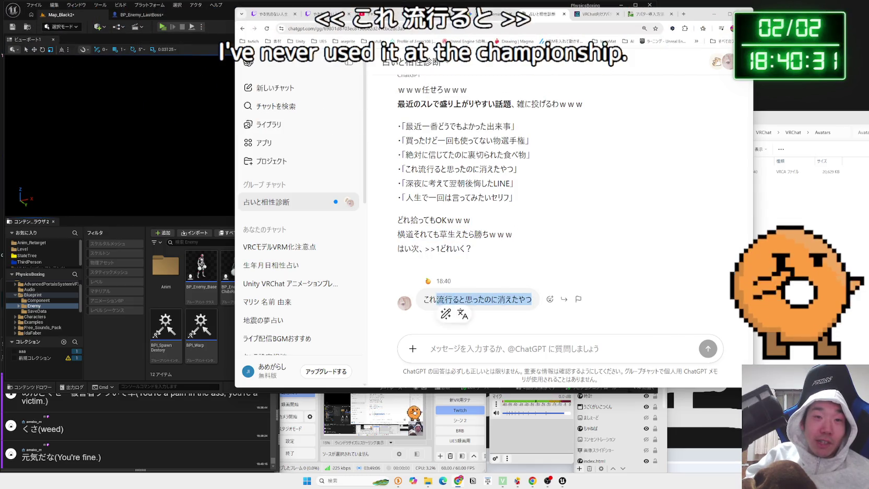
{"action": "left_click", "coordinate": [405, 178]}
{"action": "left_click", "coordinate": [579, 193]}
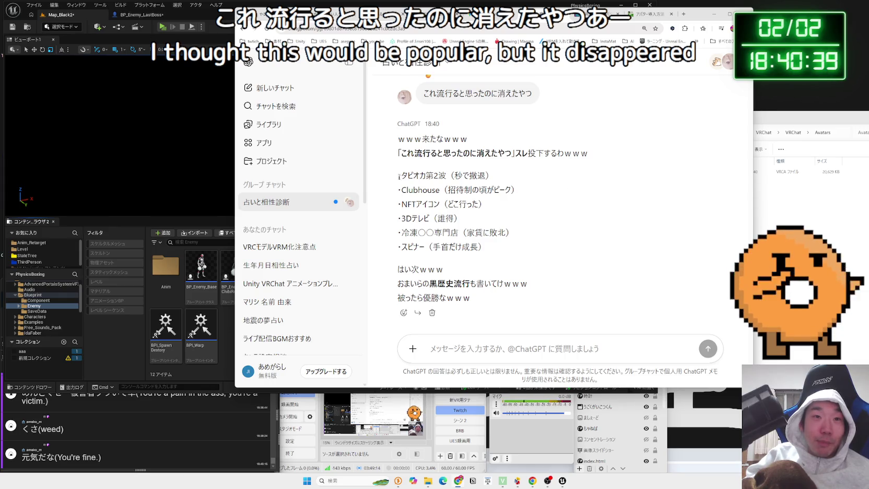
{"action": "left_click", "coordinate": [448, 189]}
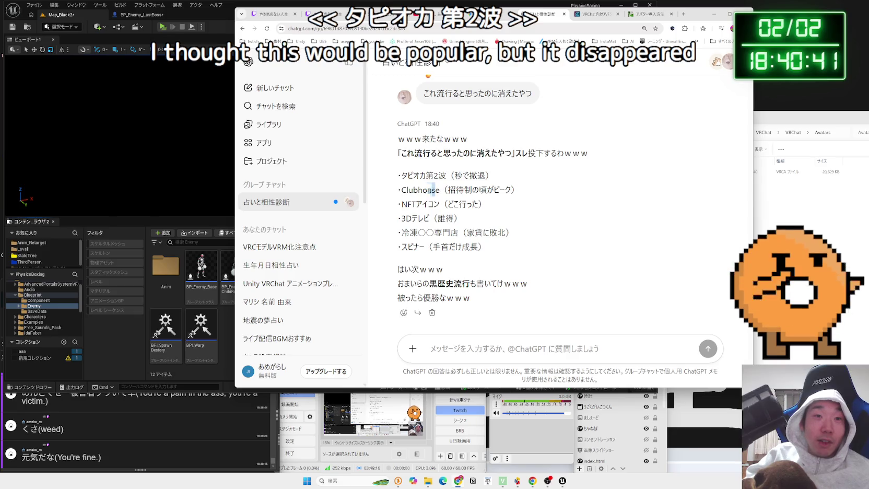
{"action": "right_click", "coordinate": [424, 191]}
{"action": "left_click", "coordinate": [455, 219]}
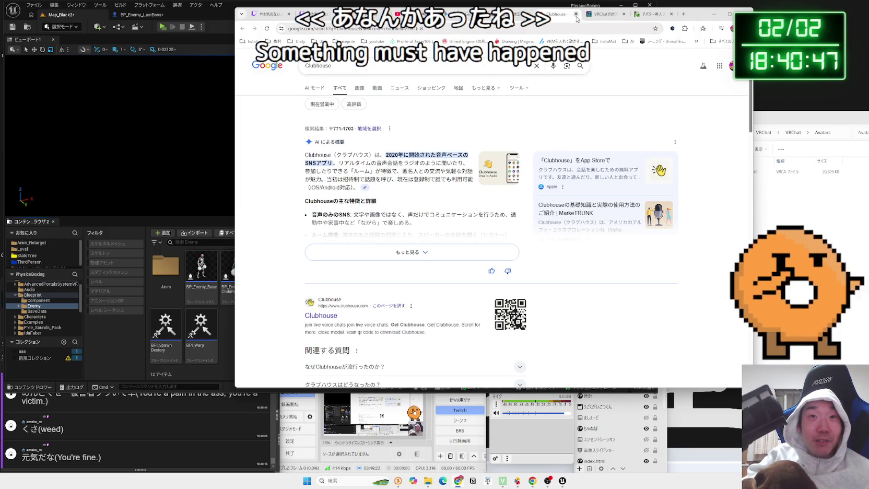
Close the first Clubhouse results and search Google for Clubhouse again from the reply.
{"action": "left_click", "coordinate": [576, 14]}
{"action": "mouse_move", "coordinate": [402, 204]}
{"action": "left_mouse_down"}
{"action": "mouse_move", "coordinate": [436, 204]}
{"action": "mouse_move", "coordinate": [400, 176]}
{"action": "mouse_move", "coordinate": [441, 190]}
{"action": "left_mouse_up"}
{"action": "left_click", "coordinate": [439, 205]}
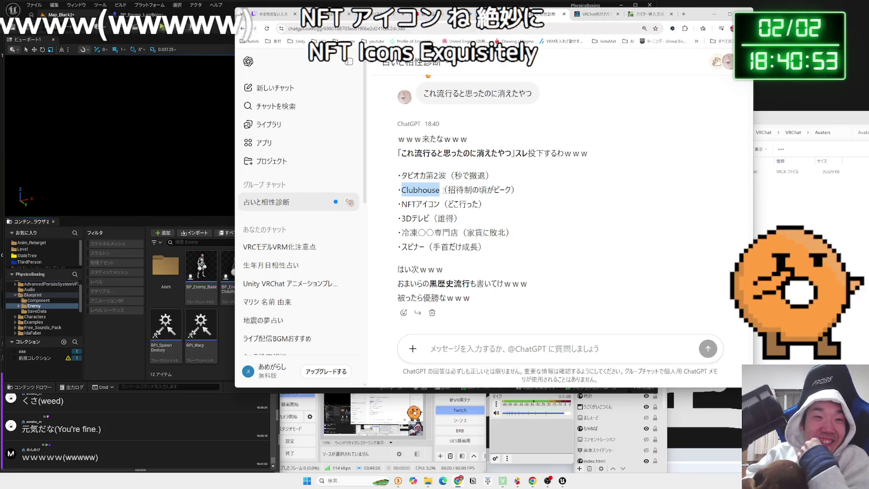
{"action": "left_click", "coordinate": [443, 190]}
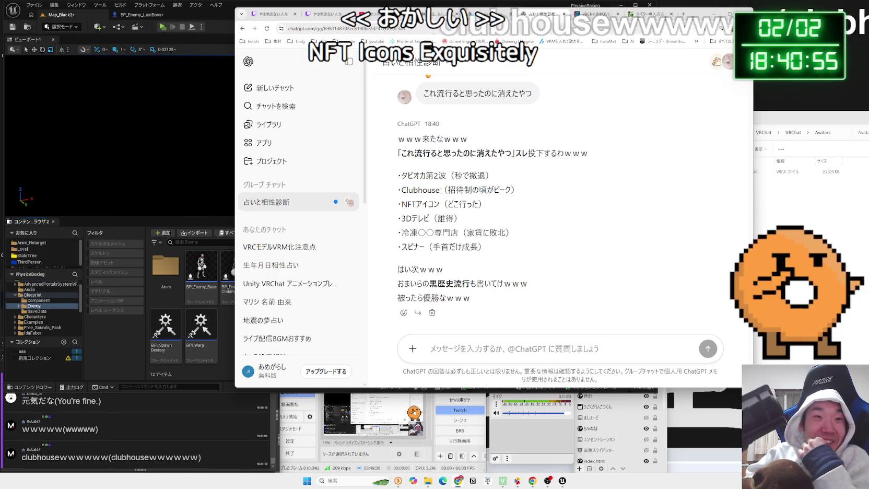
{"action": "left_click_drag", "start_coordinate": [442, 190], "coordinate": [401, 190]}
{"action": "right_click", "coordinate": [441, 190]}
{"action": "left_click", "coordinate": [460, 220]}
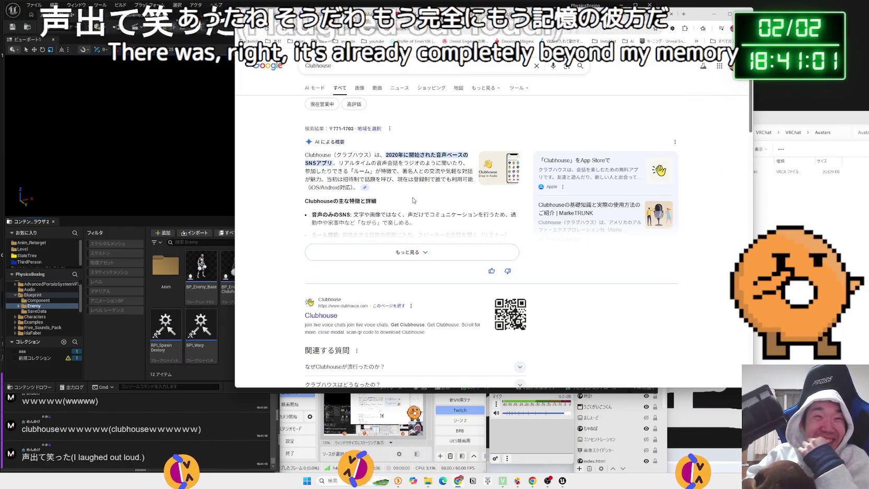
Browse the Clubhouse web and image results, then return to the ChatGPT group chat.
{"action": "scroll", "coordinate": [416, 201], "scroll_direction": "down", "scroll_amount": 2}
{"action": "scroll", "coordinate": [426, 199], "scroll_direction": "down", "scroll_amount": 3}
{"action": "scroll", "coordinate": [427, 199], "scroll_direction": "down", "scroll_amount": 3}
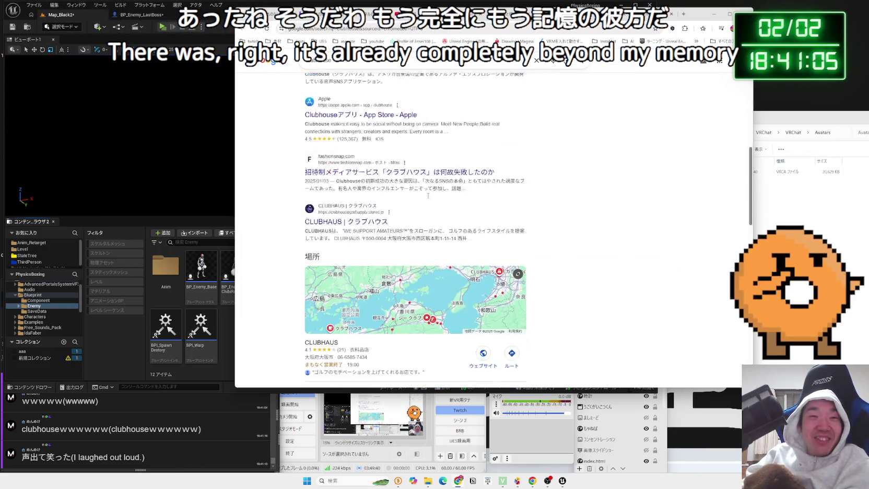
{"action": "scroll", "coordinate": [428, 198], "scroll_direction": "up", "scroll_amount": 4}
{"action": "scroll", "coordinate": [429, 198], "scroll_direction": "up", "scroll_amount": 3}
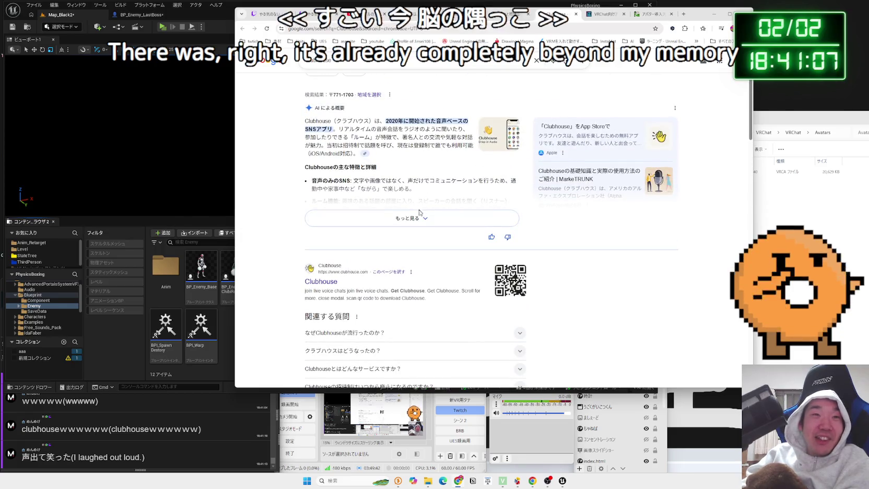
{"action": "scroll", "coordinate": [421, 210], "scroll_direction": "up", "scroll_amount": 1}
{"action": "left_click", "coordinate": [355, 88]}
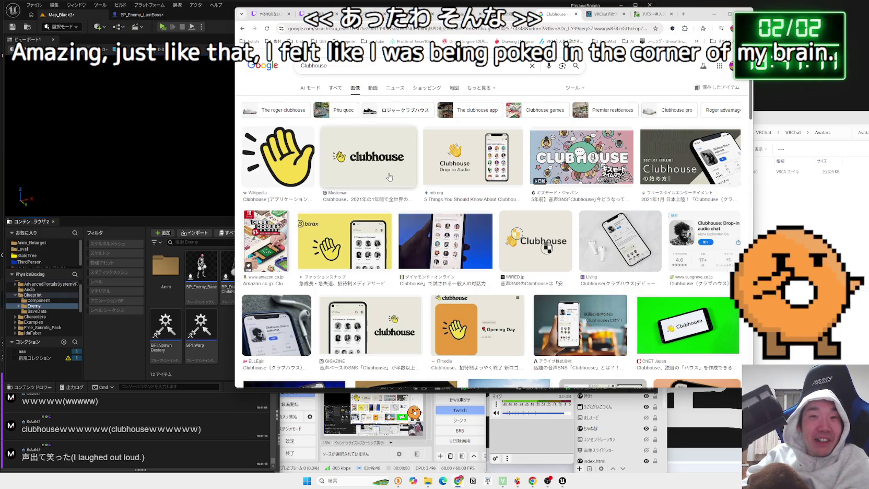
{"action": "scroll", "coordinate": [389, 177], "scroll_direction": "down", "scroll_amount": 3}
{"action": "key", "text": "alt+Left"}
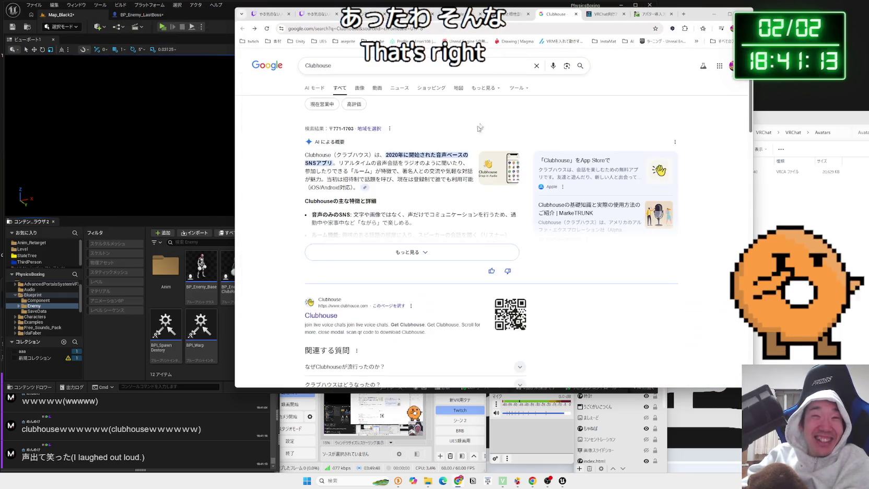
{"action": "left_click", "coordinate": [510, 16]}
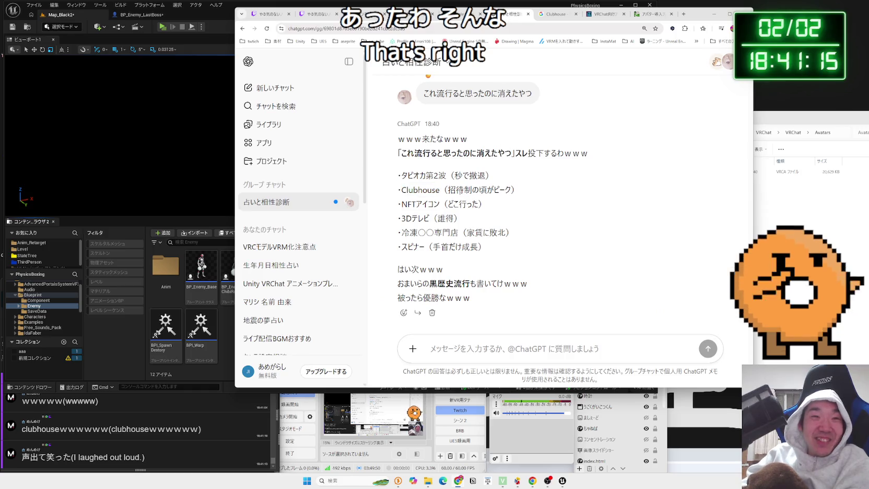
Search Google for スピナー from the faded-trends list, then close those results.
{"action": "mouse_move", "coordinate": [403, 204]}
{"action": "left_mouse_down"}
{"action": "mouse_move", "coordinate": [442, 204]}
{"action": "mouse_move", "coordinate": [432, 203]}
{"action": "mouse_move", "coordinate": [433, 218]}
{"action": "mouse_move", "coordinate": [460, 219]}
{"action": "left_mouse_up"}
{"action": "left_click", "coordinate": [421, 227]}
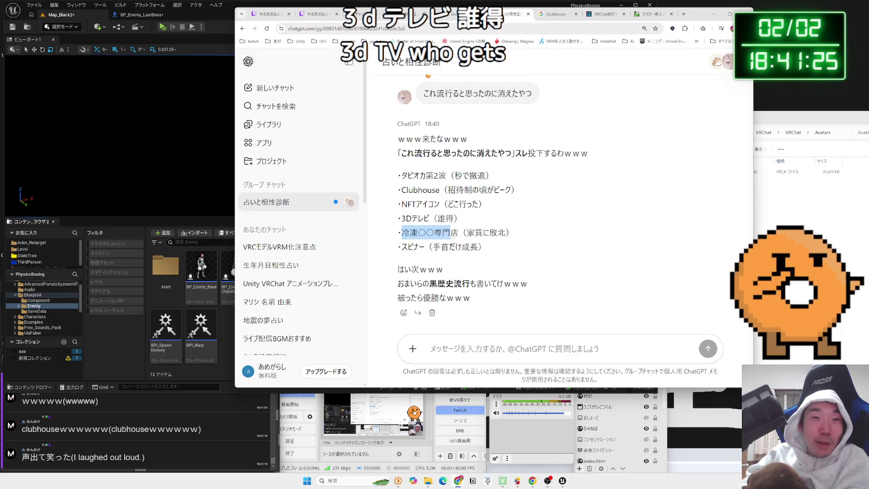
{"action": "mouse_move", "coordinate": [451, 233]}
{"action": "left_mouse_down"}
{"action": "mouse_move", "coordinate": [510, 233]}
{"action": "mouse_move", "coordinate": [402, 232]}
{"action": "mouse_move", "coordinate": [403, 247]}
{"action": "mouse_move", "coordinate": [481, 247]}
{"action": "mouse_move", "coordinate": [401, 247]}
{"action": "mouse_move", "coordinate": [419, 246]}
{"action": "left_mouse_up"}
{"action": "right_click", "coordinate": [418, 249]}
{"action": "left_click", "coordinate": [443, 273]}
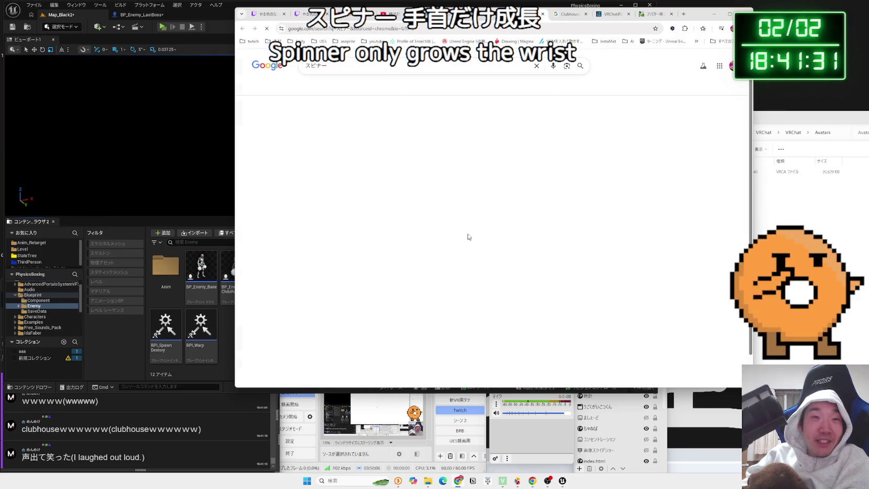
{"action": "left_click", "coordinate": [543, 15]}
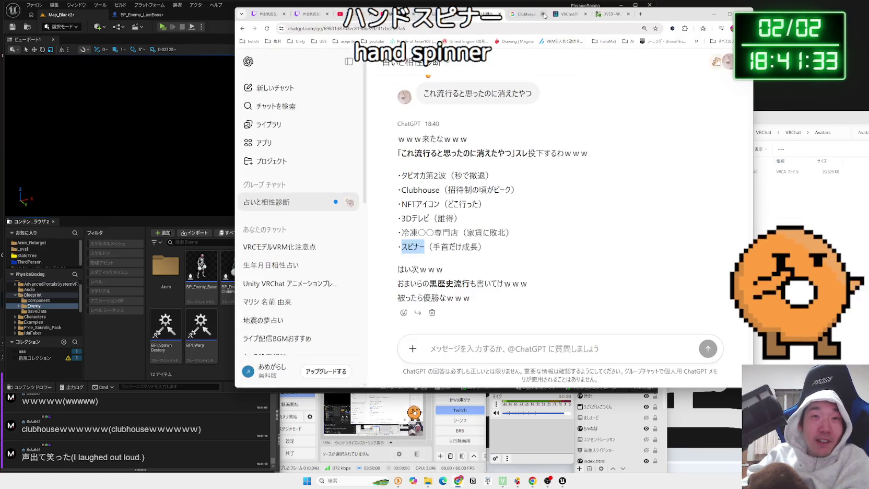
Look over the reply's closing lines and switch back to the Google Clubhouse results.
{"action": "left_click", "coordinate": [478, 197]}
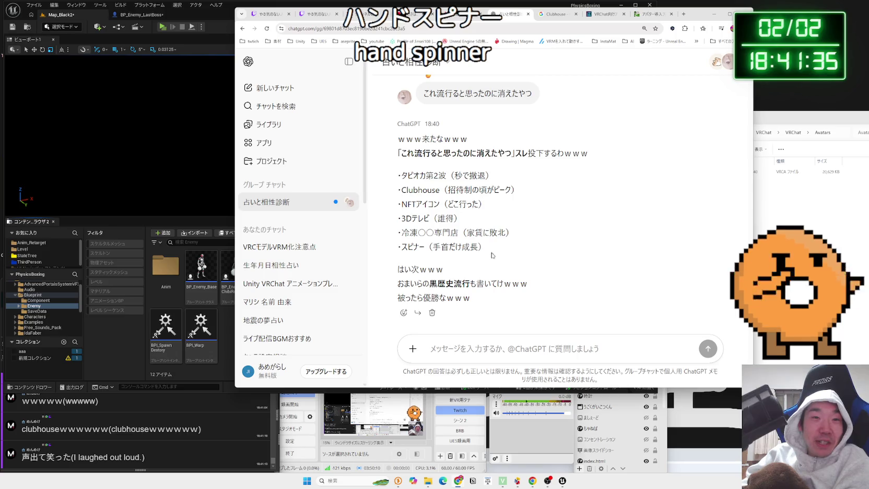
{"action": "mouse_move", "coordinate": [398, 265]}
{"action": "left_mouse_down"}
{"action": "mouse_move", "coordinate": [529, 286]}
{"action": "mouse_move", "coordinate": [473, 296]}
{"action": "mouse_move", "coordinate": [438, 272]}
{"action": "mouse_move", "coordinate": [471, 298]}
{"action": "left_mouse_up"}
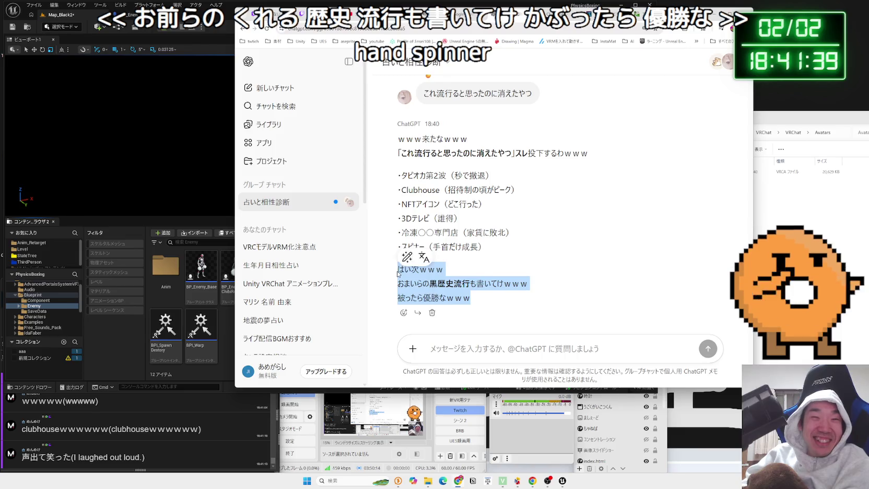
{"action": "left_click", "coordinate": [398, 273]}
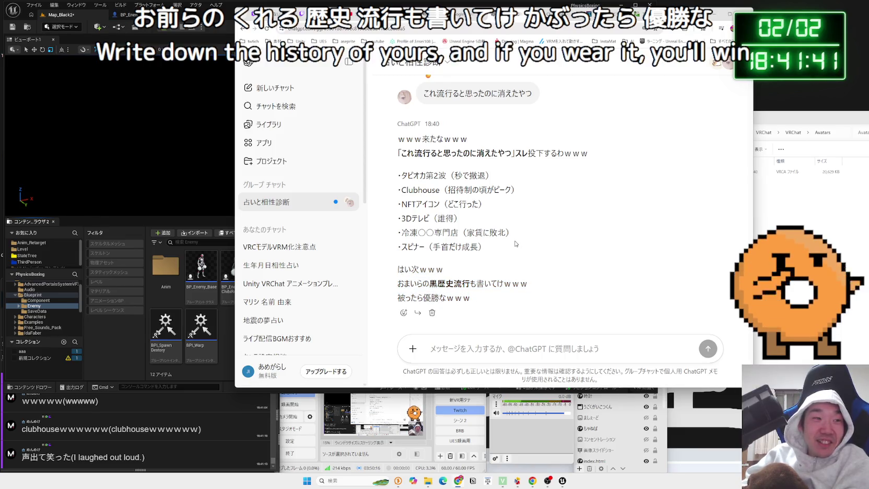
{"action": "key", "text": "ctrl+Tab"}
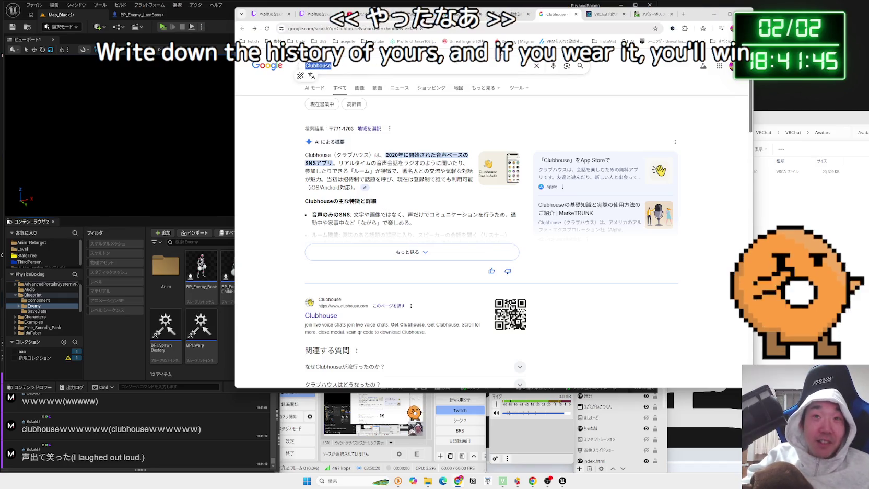
Open X from the bookmarks in a new tab and search for 'Clubhouse'.
{"action": "key", "text": "ctrl+t"}
{"action": "left_click", "coordinate": [712, 42]}
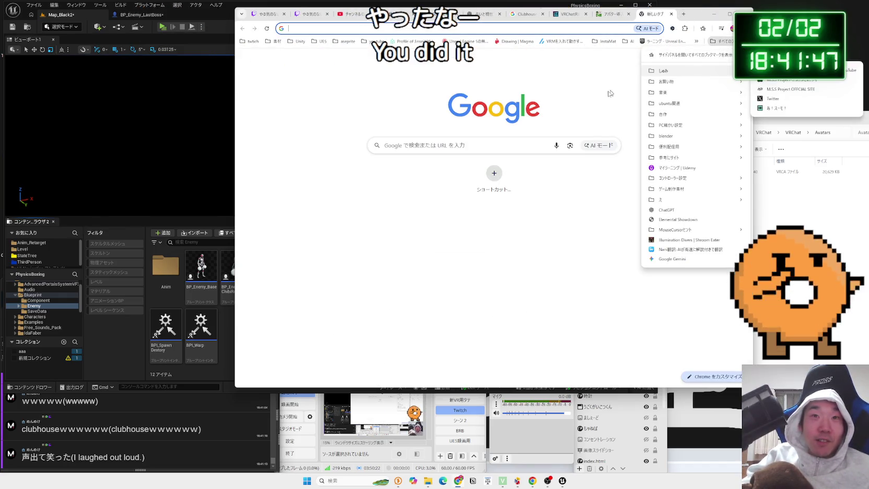
{"action": "left_click", "coordinate": [653, 103]}
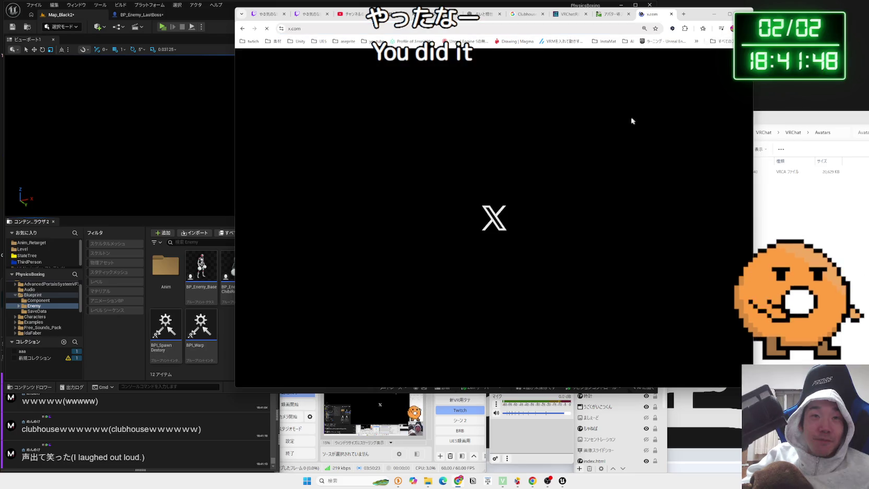
{"action": "left_click", "coordinate": [641, 61]}
{"action": "type", "text": "Clubhouse"}
{"action": "key", "text": "Return"}
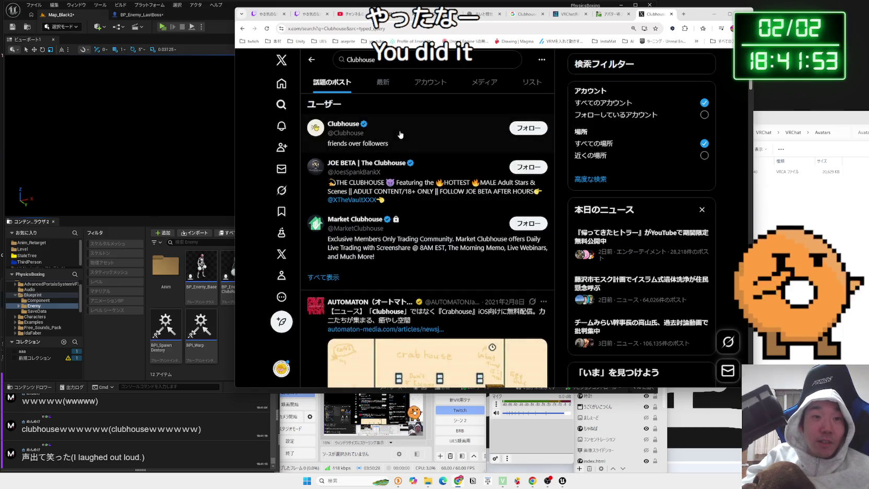
Enlarge the crab house image in a Clubhouse post, then scroll through more posts.
{"action": "scroll", "coordinate": [400, 135], "scroll_direction": "down", "scroll_amount": 3}
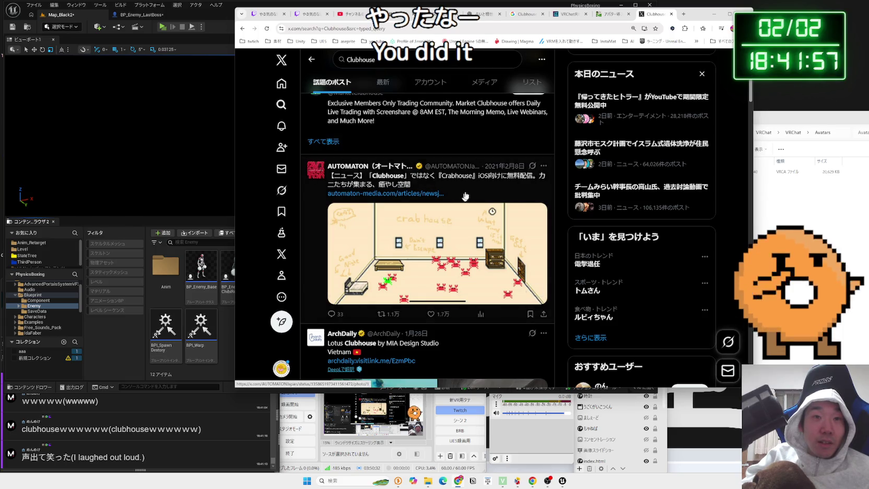
{"action": "left_click", "coordinate": [441, 223]}
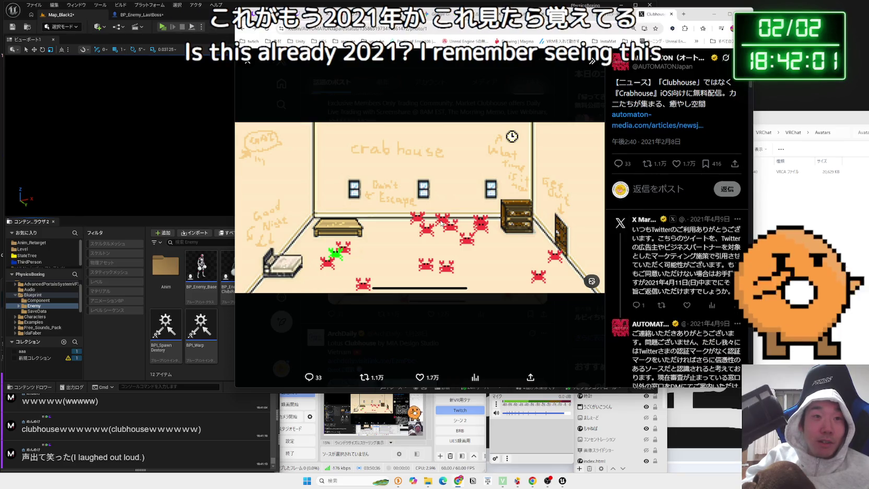
{"action": "left_click", "coordinate": [470, 111]}
{"action": "scroll", "coordinate": [459, 214], "scroll_direction": "down", "scroll_amount": 5}
{"action": "scroll", "coordinate": [458, 214], "scroll_direction": "down", "scroll_amount": 5}
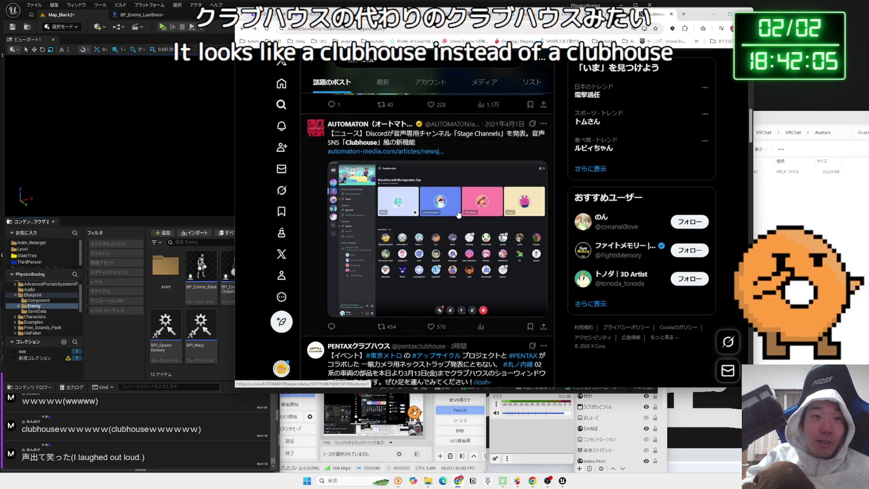
{"action": "scroll", "coordinate": [458, 214], "scroll_direction": "down", "scroll_amount": 5}
{"action": "scroll", "coordinate": [458, 214], "scroll_direction": "down", "scroll_amount": 8}
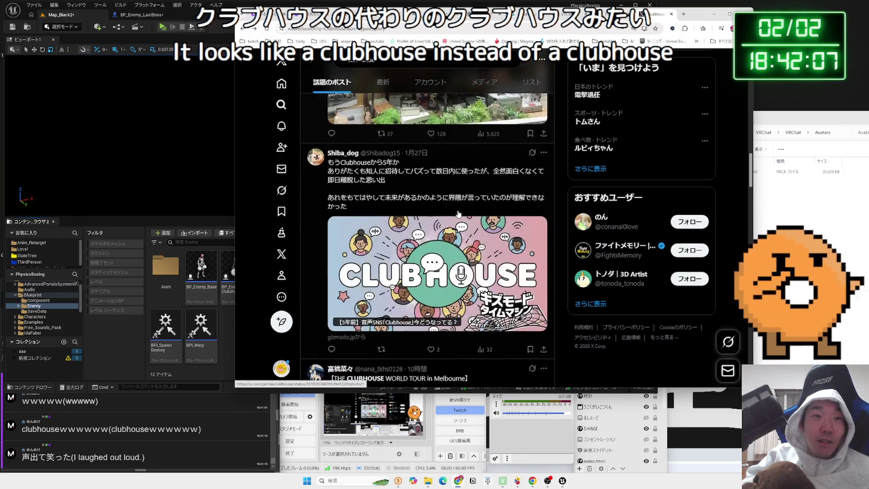
{"action": "scroll", "coordinate": [456, 212], "scroll_direction": "up", "scroll_amount": 5}
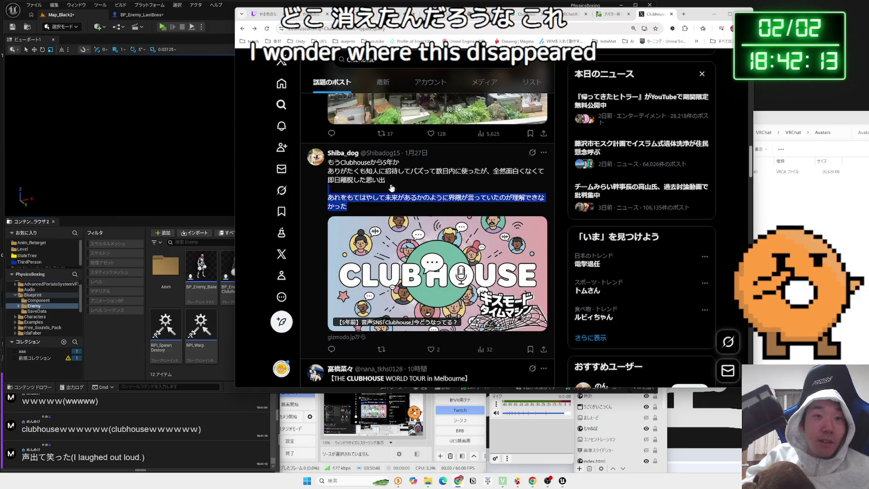
Read the Clubhouse five-years-on post and open its linked Gizmodo article.
{"action": "left_click_drag", "start_coordinate": [394, 189], "coordinate": [345, 172]}
{"action": "left_click", "coordinate": [329, 169]}
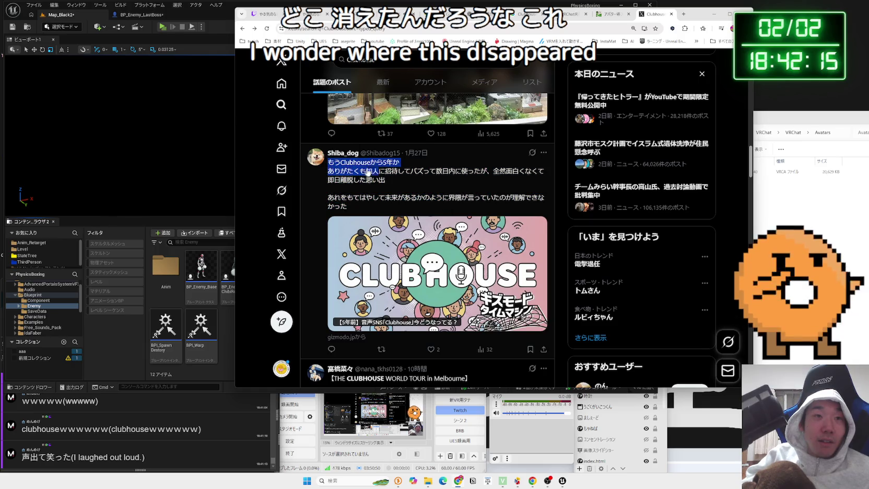
{"action": "mouse_move", "coordinate": [400, 179]}
{"action": "left_mouse_down"}
{"action": "mouse_move", "coordinate": [408, 206]}
{"action": "mouse_move", "coordinate": [366, 167]}
{"action": "mouse_move", "coordinate": [352, 179]}
{"action": "mouse_move", "coordinate": [354, 205]}
{"action": "left_mouse_up"}
{"action": "left_click", "coordinate": [422, 209]}
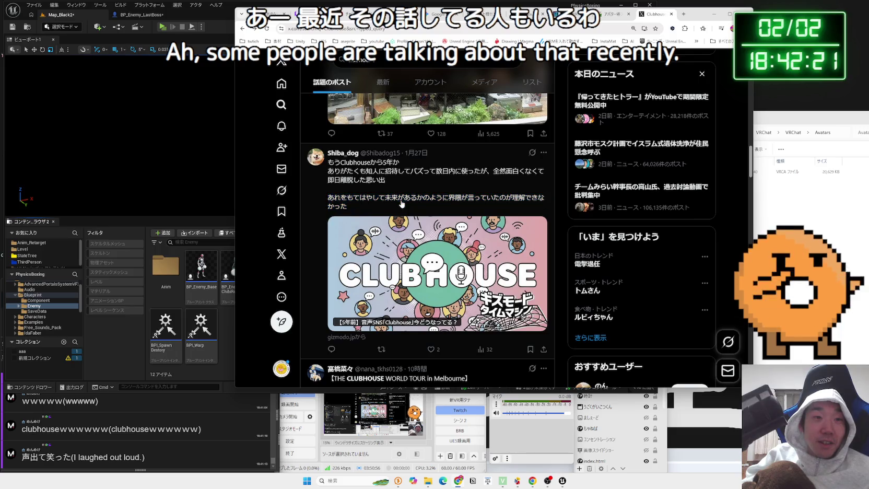
{"action": "left_click", "coordinate": [413, 241]}
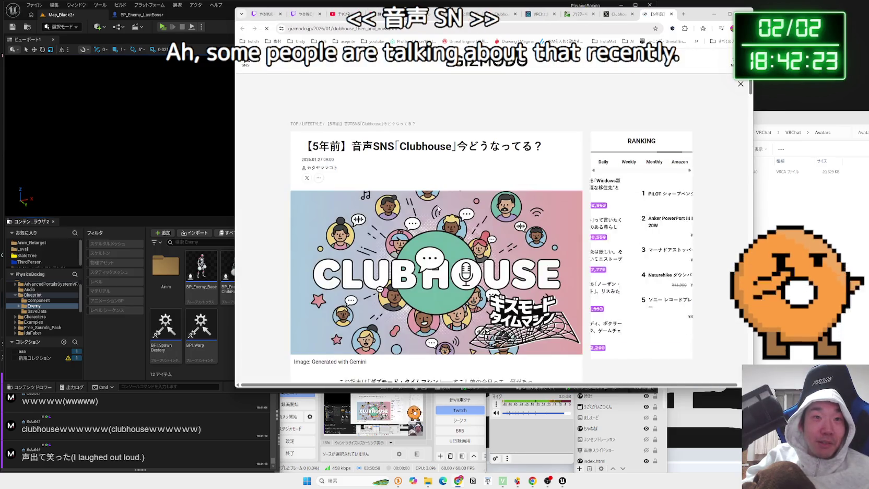
Read through the Gizmodo Japan article, including the part on invite-only sign-up.
{"action": "scroll", "coordinate": [438, 208], "scroll_direction": "down", "scroll_amount": 10}
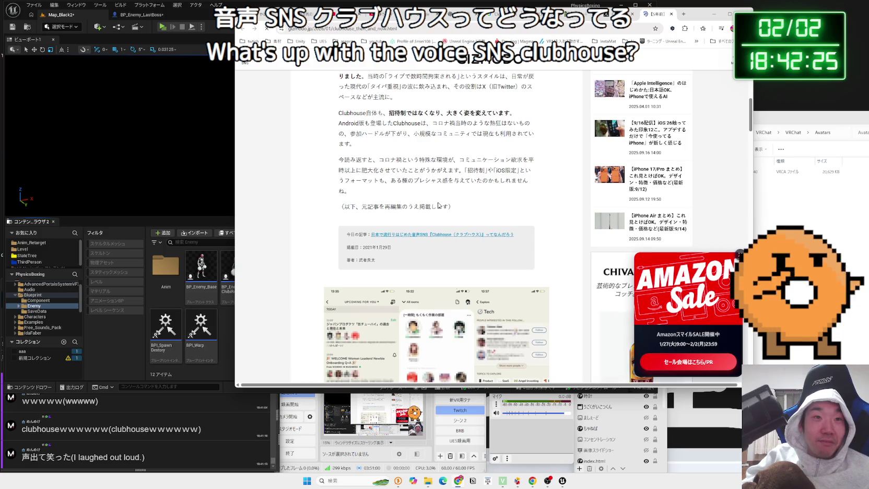
{"action": "scroll", "coordinate": [438, 205], "scroll_direction": "down", "scroll_amount": 10}
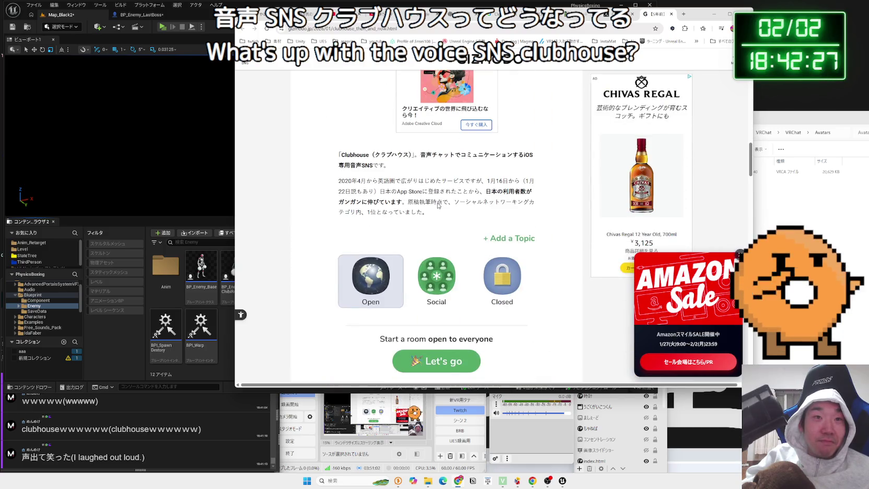
{"action": "scroll", "coordinate": [438, 205], "scroll_direction": "down", "scroll_amount": 10}
{"action": "scroll", "coordinate": [437, 207], "scroll_direction": "up", "scroll_amount": 2}
{"action": "scroll", "coordinate": [437, 207], "scroll_direction": "down", "scroll_amount": 8}
{"action": "scroll", "coordinate": [434, 206], "scroll_direction": "up", "scroll_amount": 4}
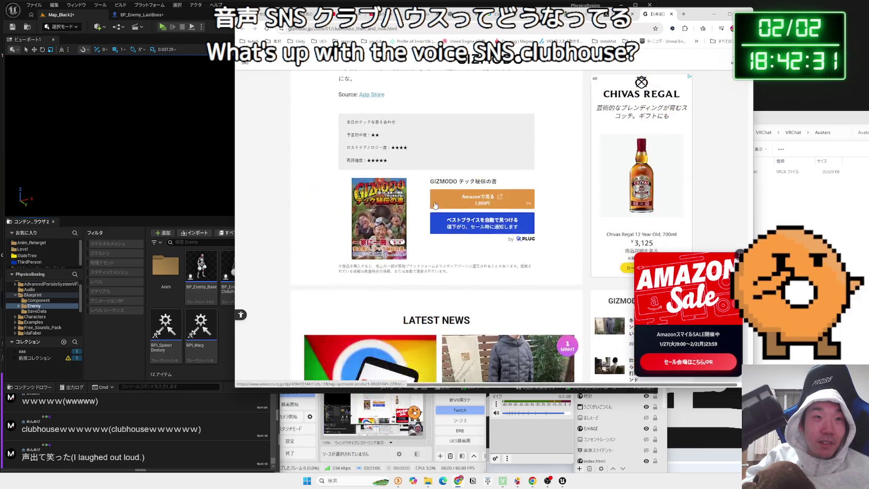
{"action": "scroll", "coordinate": [435, 205], "scroll_direction": "up", "scroll_amount": 10}
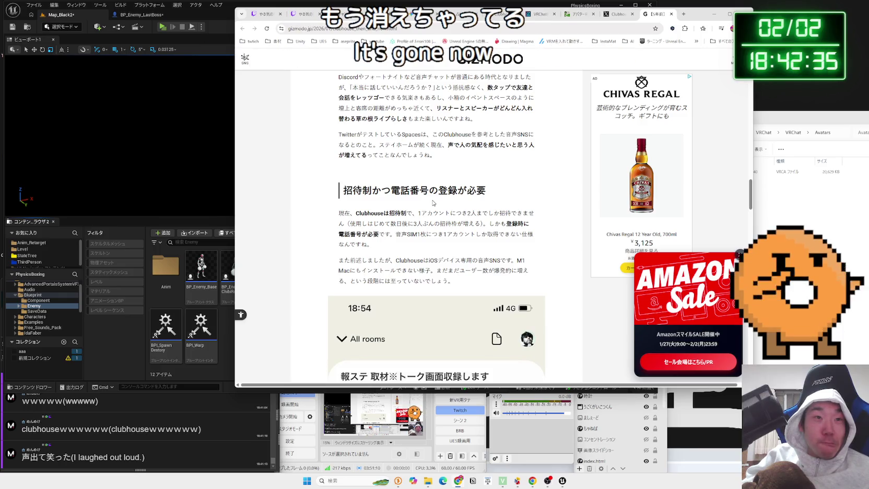
{"action": "left_click_drag", "start_coordinate": [442, 214], "coordinate": [526, 230]}
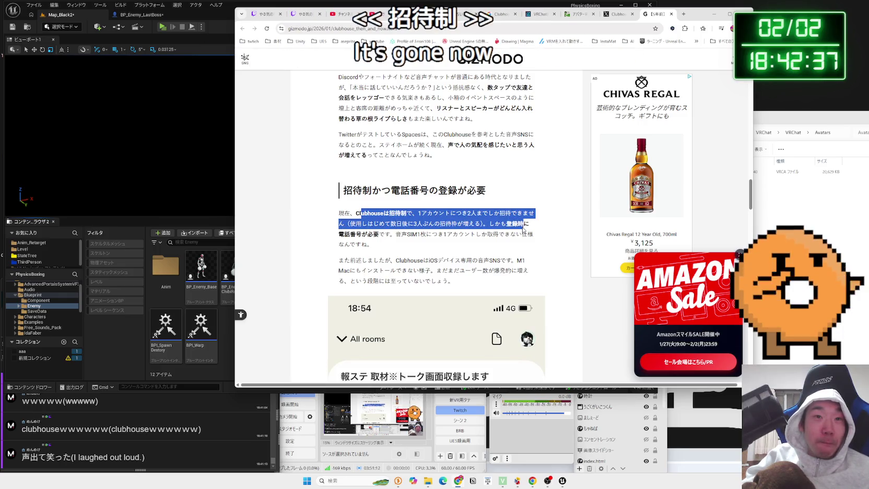
{"action": "left_click", "coordinate": [520, 227]}
{"action": "scroll", "coordinate": [522, 225], "scroll_direction": "up", "scroll_amount": 3}
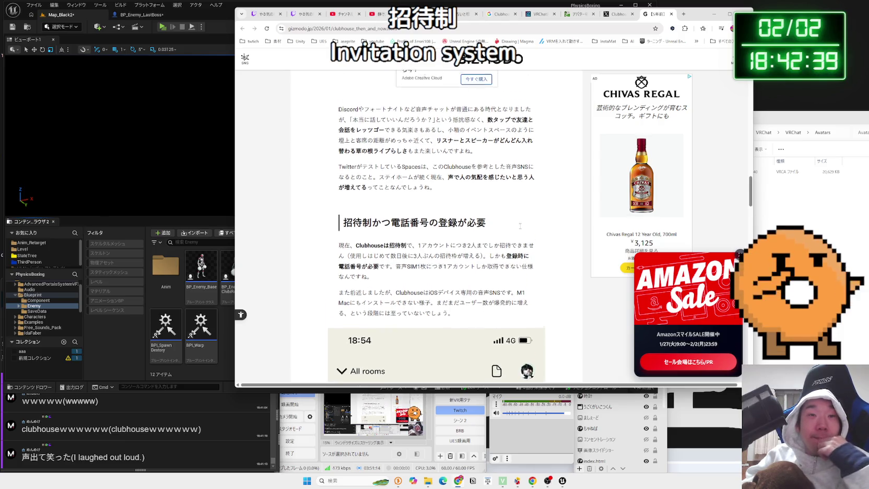
Close the Gizmodo article, X and Google Clubhouse tabs.
{"action": "left_click", "coordinate": [671, 15]}
{"action": "left_click", "coordinate": [672, 14]}
{"action": "left_click", "coordinate": [547, 14]}
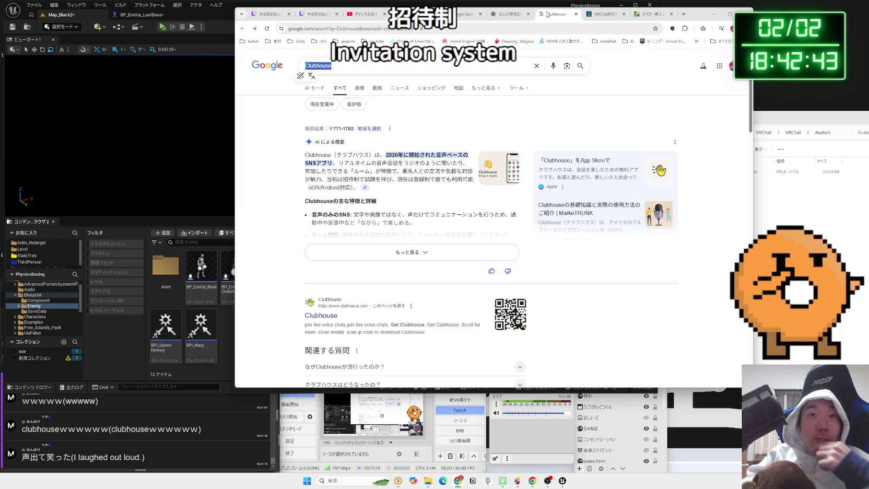
{"action": "left_click", "coordinate": [576, 14]}
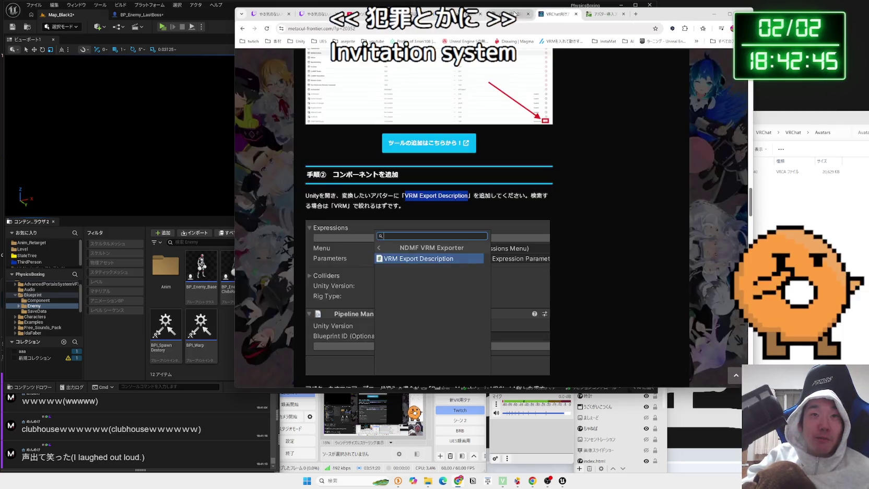
Close a leftover article tab and select 伊東家の食卓 in the Heisei TV show list.
{"action": "left_click", "coordinate": [479, 14]}
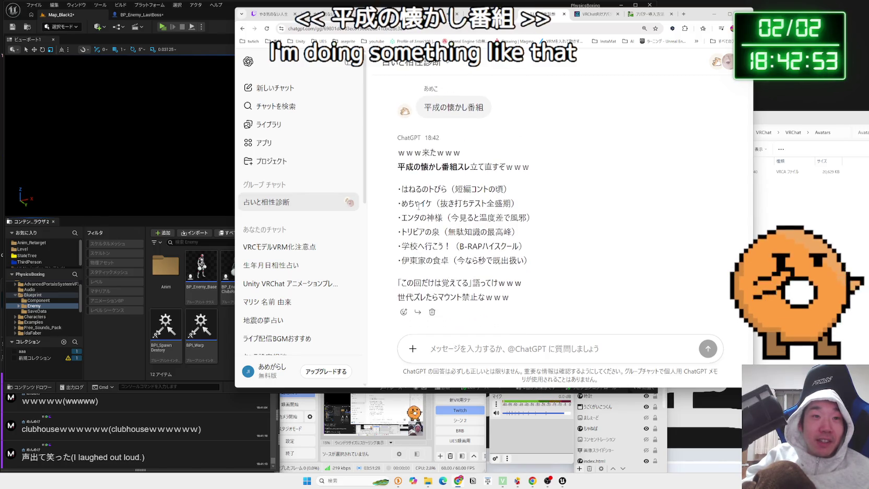
{"action": "mouse_move", "coordinate": [516, 190]}
{"action": "left_mouse_down"}
{"action": "mouse_move", "coordinate": [470, 189]}
{"action": "mouse_move", "coordinate": [533, 215]}
{"action": "mouse_move", "coordinate": [537, 260]}
{"action": "mouse_move", "coordinate": [442, 260]}
{"action": "left_mouse_up"}
{"action": "left_click", "coordinate": [537, 260]}
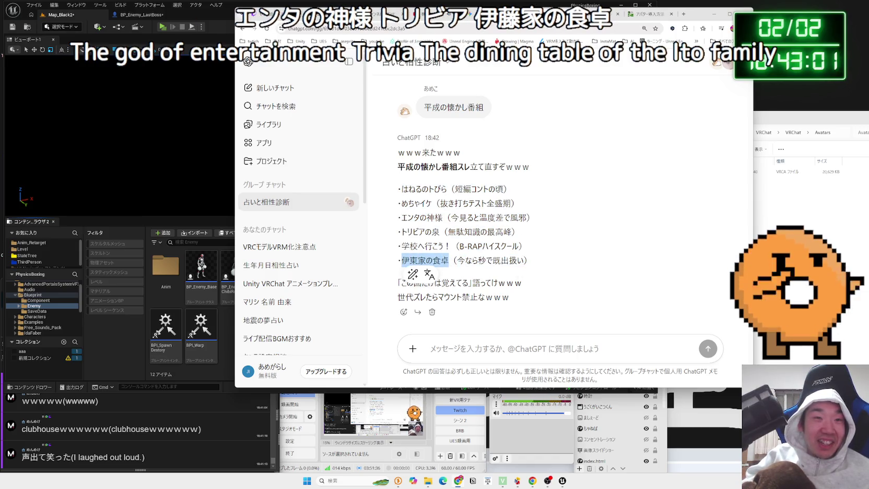
{"action": "right_click", "coordinate": [421, 261]}
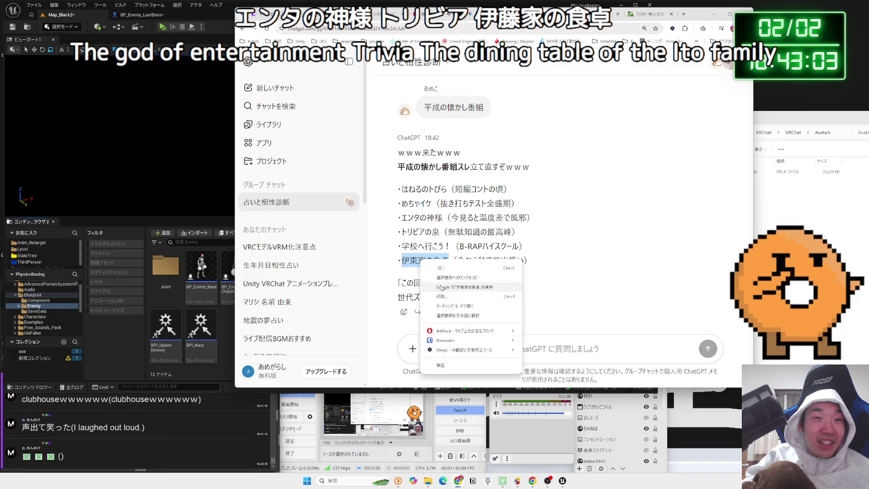
Search Google for 伊東家の食卓 and look over its Wikipedia article.
{"action": "left_click", "coordinate": [449, 268]}
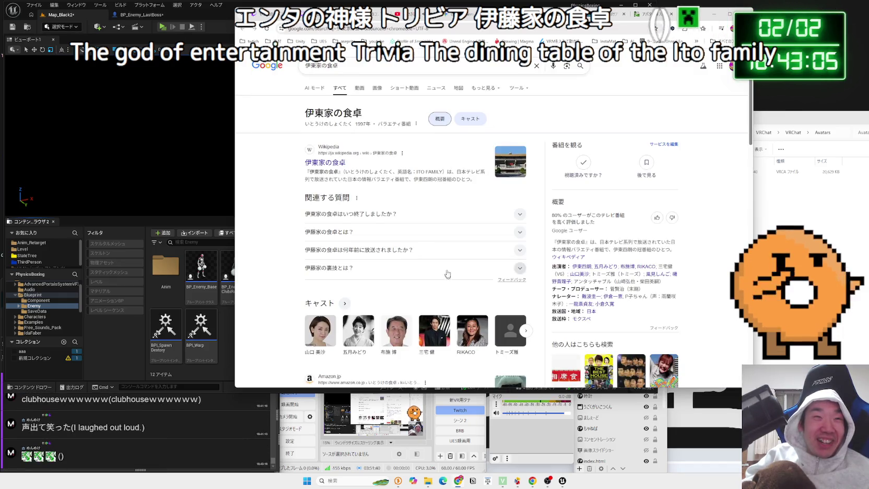
{"action": "left_click", "coordinate": [339, 163]}
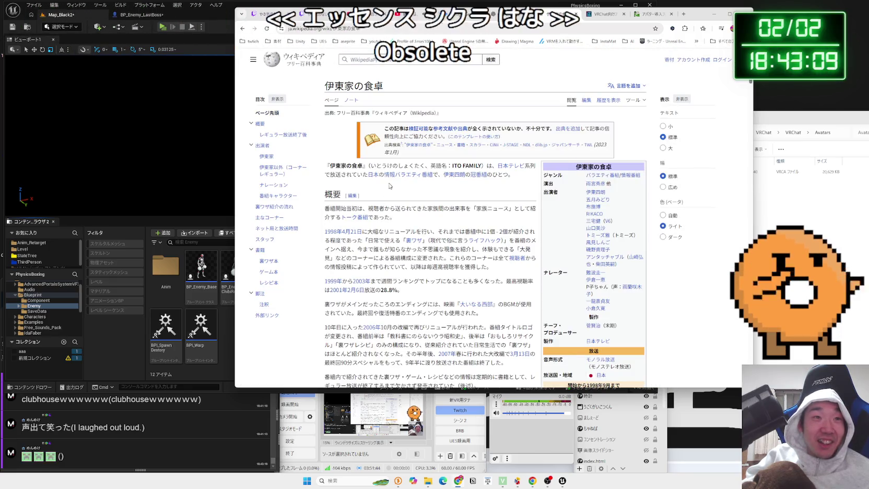
{"action": "key", "text": "alt+Left"}
{"action": "scroll", "coordinate": [395, 196], "scroll_direction": "down", "scroll_amount": 4}
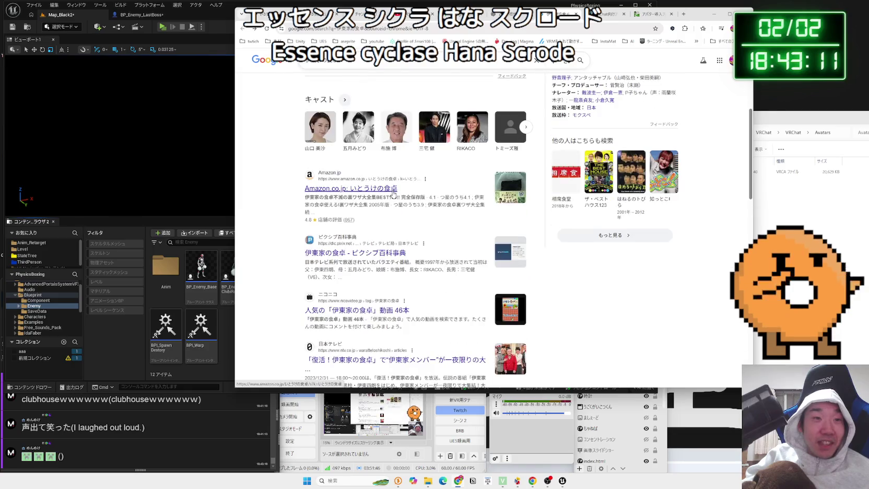
{"action": "scroll", "coordinate": [432, 218], "scroll_direction": "up", "scroll_amount": 5}
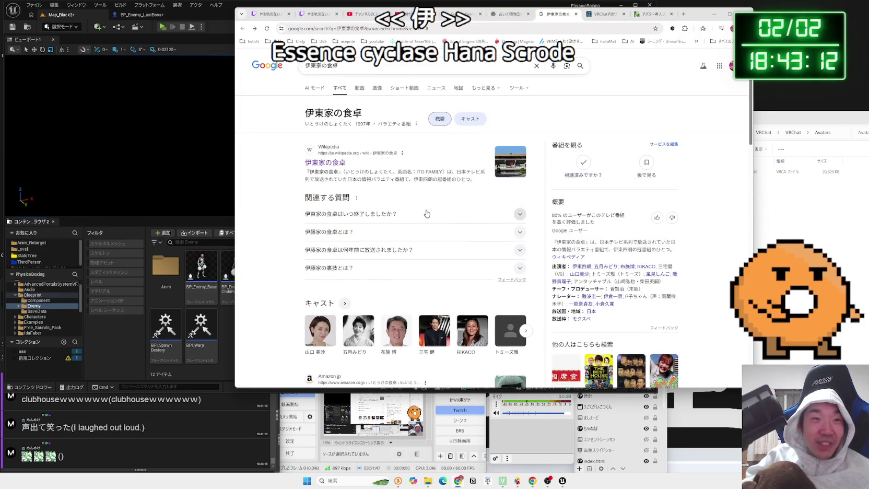
Browse the 伊東家の食卓 video and image results, then close the Google tab.
{"action": "left_click", "coordinate": [364, 89]}
{"action": "left_click", "coordinate": [376, 89]}
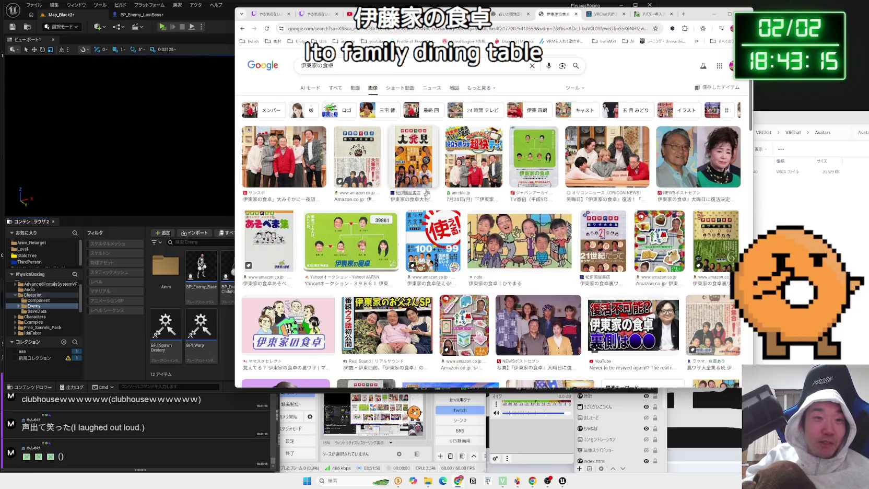
{"action": "scroll", "coordinate": [433, 209], "scroll_direction": "down", "scroll_amount": 2}
{"action": "scroll", "coordinate": [432, 208], "scroll_direction": "down", "scroll_amount": 1}
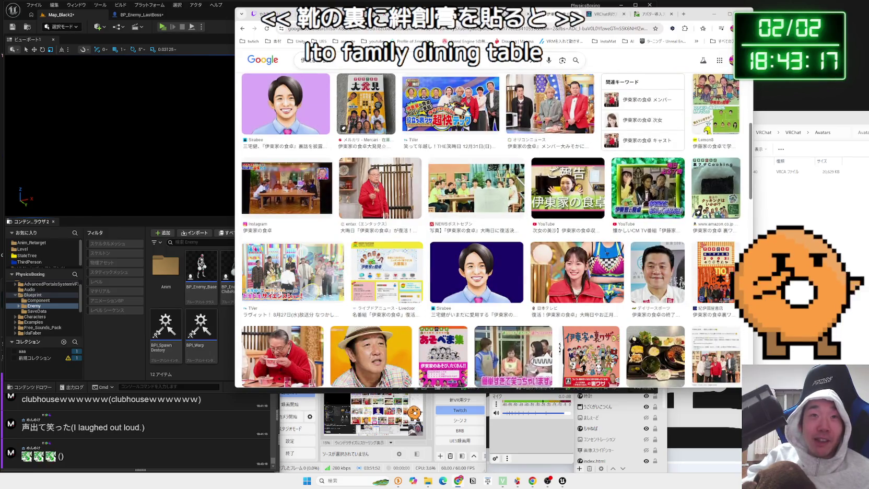
{"action": "left_click", "coordinate": [576, 14]}
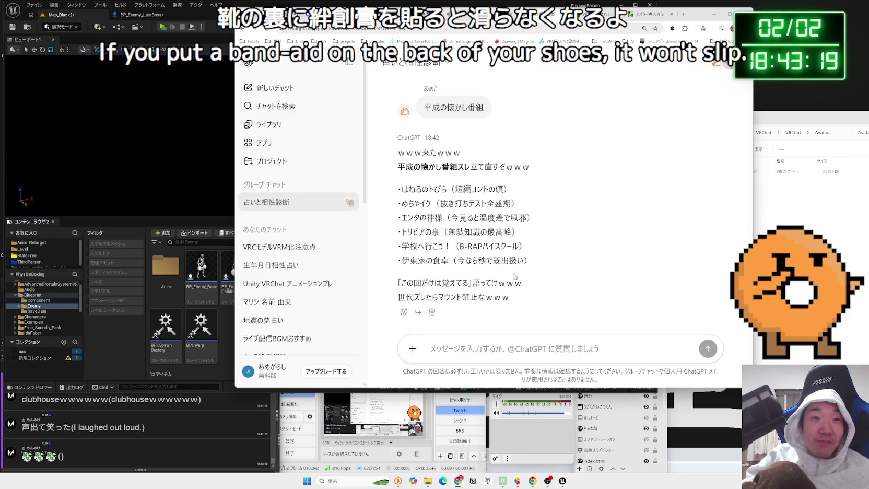
Reread the Heisei show list and the reply's closing lines about generation gaps.
{"action": "left_click_drag", "start_coordinate": [490, 292], "coordinate": [398, 278]}
{"action": "mouse_move", "coordinate": [468, 283]}
{"action": "left_mouse_down"}
{"action": "mouse_move", "coordinate": [401, 282]}
{"action": "mouse_move", "coordinate": [412, 296]}
{"action": "mouse_move", "coordinate": [501, 297]}
{"action": "mouse_move", "coordinate": [491, 296]}
{"action": "mouse_move", "coordinate": [399, 202]}
{"action": "mouse_move", "coordinate": [398, 189]}
{"action": "mouse_move", "coordinate": [463, 231]}
{"action": "mouse_move", "coordinate": [509, 297]}
{"action": "left_mouse_up"}
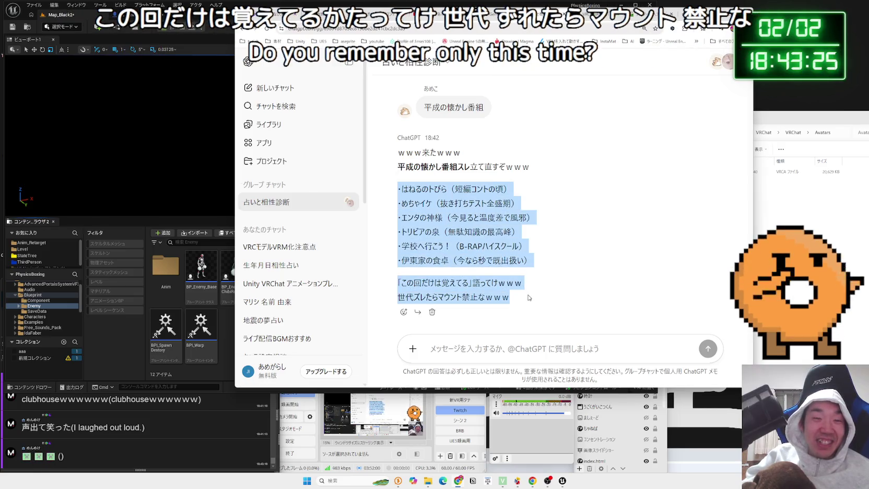
{"action": "left_click", "coordinate": [510, 296]}
{"action": "mouse_move", "coordinate": [398, 189]}
{"action": "left_mouse_down"}
{"action": "mouse_move", "coordinate": [517, 218]}
{"action": "mouse_move", "coordinate": [522, 285]}
{"action": "mouse_move", "coordinate": [400, 215]}
{"action": "mouse_move", "coordinate": [398, 184]}
{"action": "mouse_move", "coordinate": [527, 260]}
{"action": "mouse_move", "coordinate": [533, 285]}
{"action": "mouse_move", "coordinate": [397, 185]}
{"action": "left_mouse_up"}
{"action": "left_click", "coordinate": [522, 285]}
{"action": "left_click", "coordinate": [538, 267]}
{"action": "left_click", "coordinate": [400, 186]}
Move the browser window aside and start a Play-in-Editor session in Unreal.
{"action": "scroll", "coordinate": [484, 225], "scroll_direction": "up", "scroll_amount": 5}
{"action": "scroll", "coordinate": [484, 224], "scroll_direction": "up", "scroll_amount": 4}
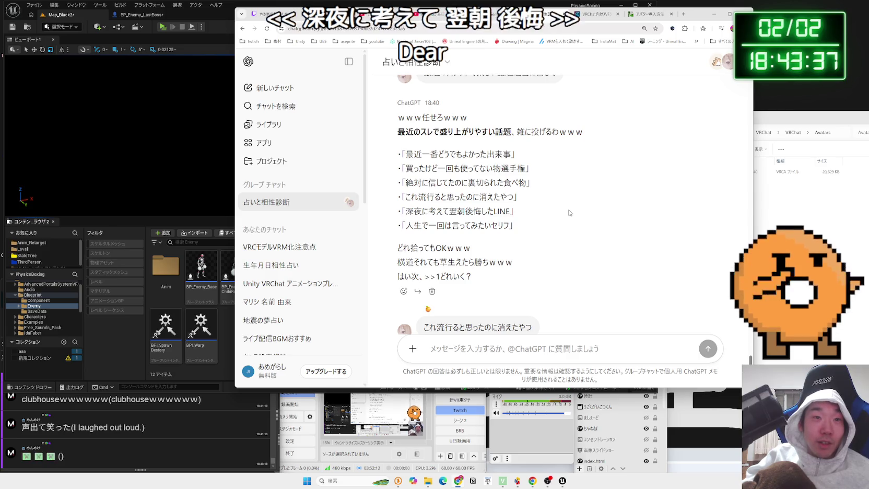
{"action": "scroll", "coordinate": [569, 213], "scroll_direction": "down", "scroll_amount": 10}
{"action": "left_click_drag", "start_coordinate": [293, 15], "coordinate": [388, 19]}
{"action": "left_click", "coordinate": [162, 26]}
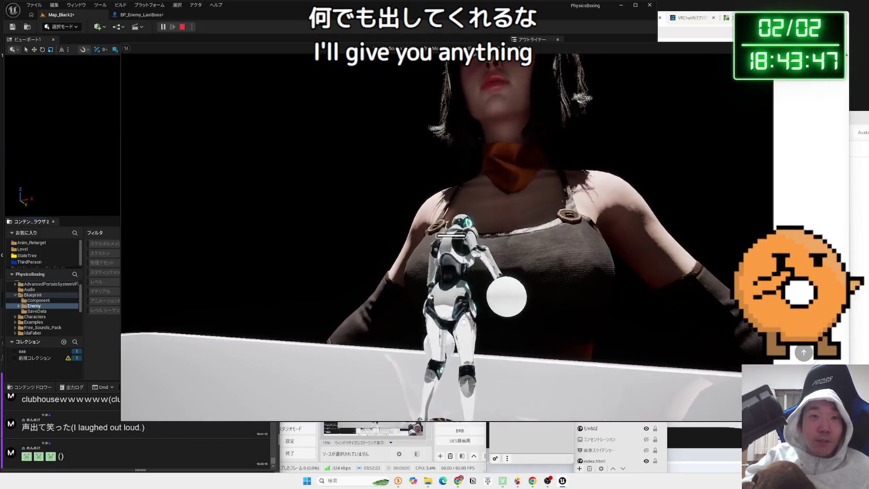
Stop the play session, focus on BP_Enemy_LastBoss, and bring the ChatGPT chat forward.
{"action": "key", "text": "Escape"}
{"action": "key", "text": "f"}
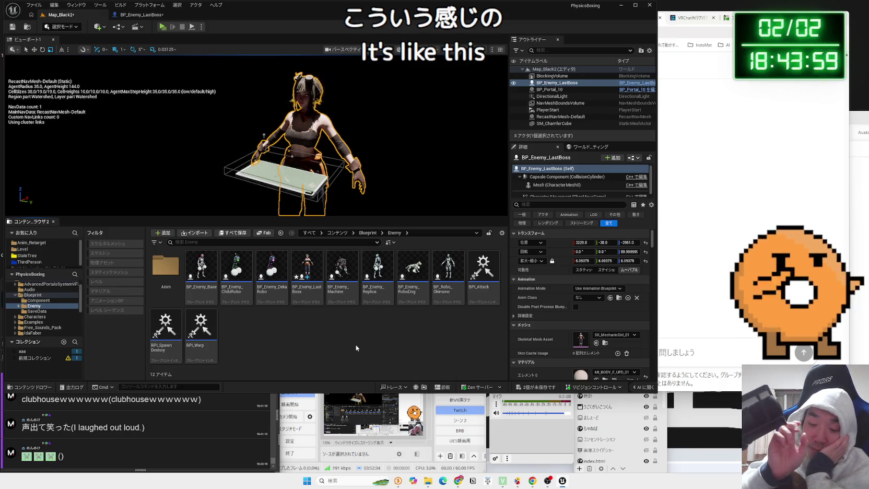
{"action": "left_click", "coordinate": [681, 107]}
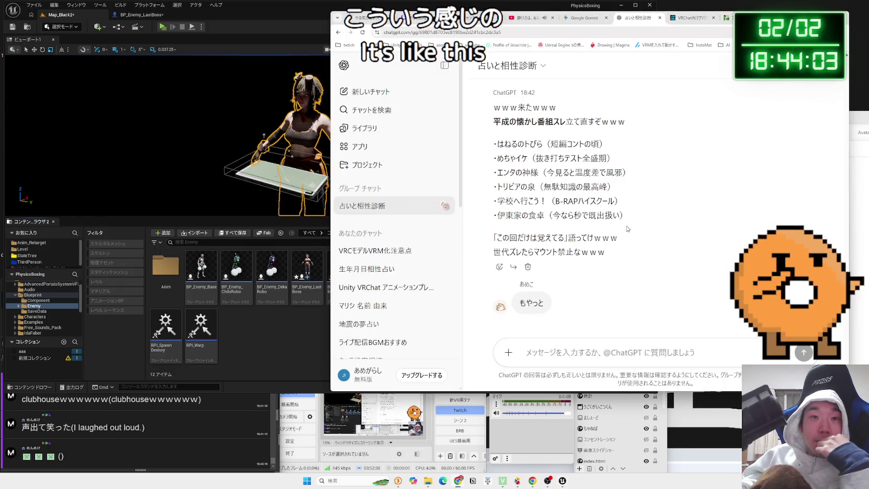
Reread the whole Heisei TV show reply in the group chat.
{"action": "triple_click", "coordinate": [624, 247]}
{"action": "left_click", "coordinate": [512, 238]}
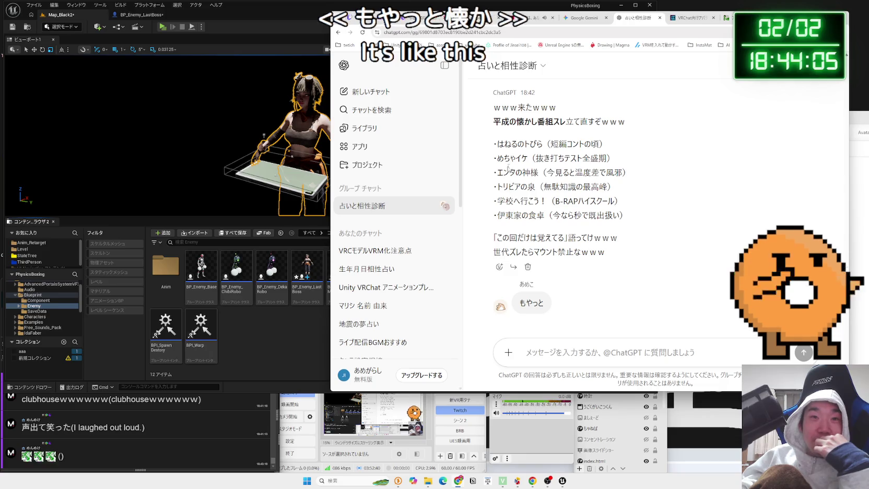
{"action": "left_click_drag", "start_coordinate": [628, 215], "coordinate": [494, 143]}
{"action": "scroll", "coordinate": [559, 183], "scroll_direction": "up", "scroll_amount": 3}
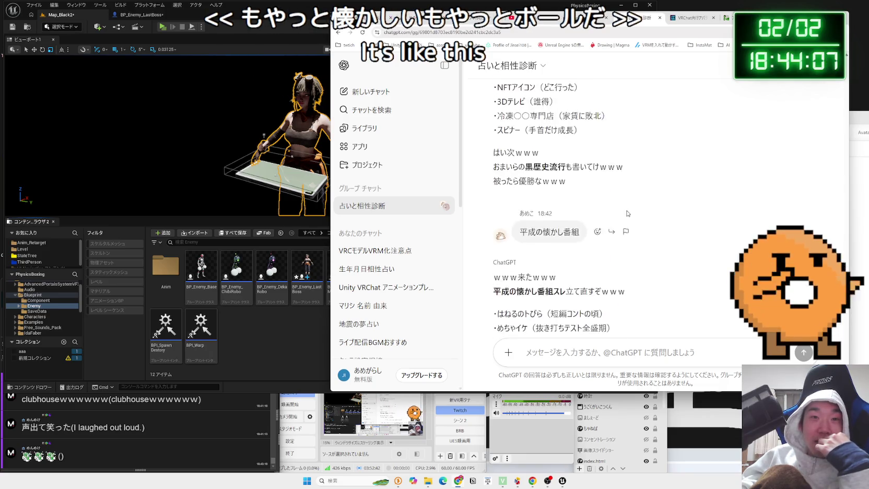
{"action": "scroll", "coordinate": [559, 182], "scroll_direction": "down", "scroll_amount": 3}
{"action": "left_click", "coordinate": [628, 214]}
{"action": "scroll", "coordinate": [628, 212], "scroll_direction": "up", "scroll_amount": 3}
{"action": "scroll", "coordinate": [628, 212], "scroll_direction": "down", "scroll_amount": 3}
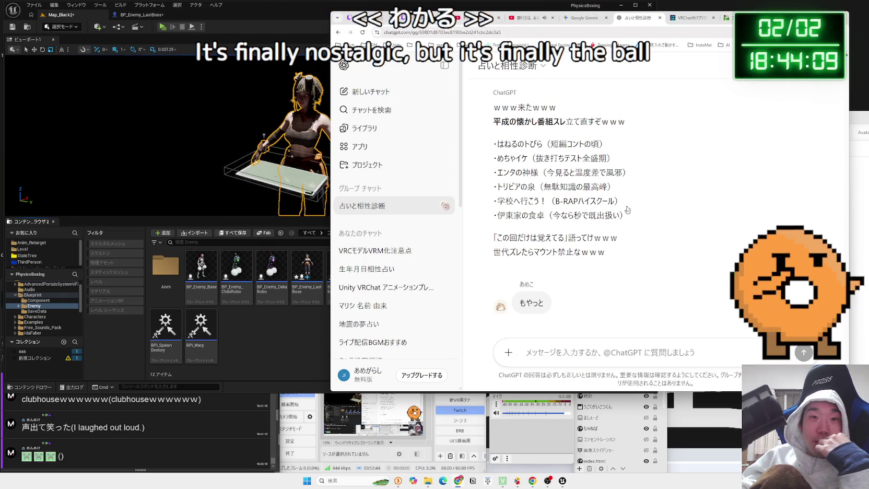
{"action": "scroll", "coordinate": [628, 206], "scroll_direction": "up", "scroll_amount": 3}
{"action": "scroll", "coordinate": [627, 207], "scroll_direction": "down", "scroll_amount": 3}
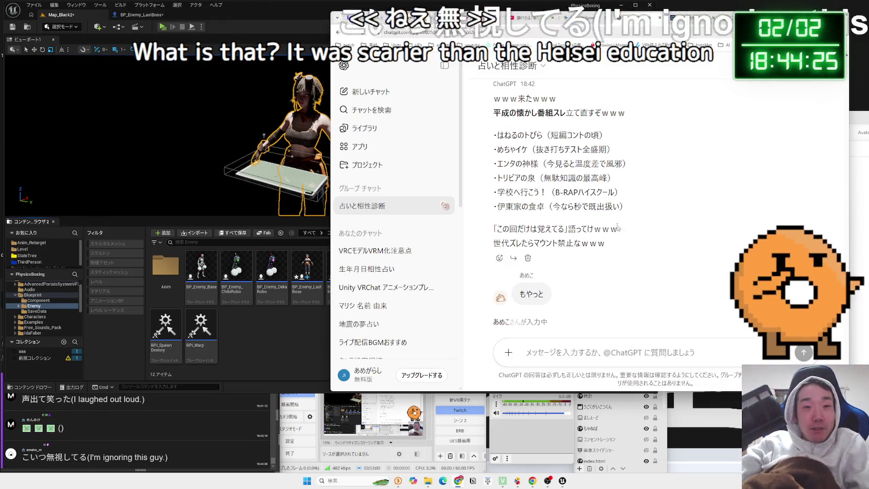
{"action": "mouse_move", "coordinate": [631, 266]}
{"action": "left_mouse_down"}
{"action": "mouse_move", "coordinate": [522, 159]}
{"action": "mouse_move", "coordinate": [493, 104]}
{"action": "left_mouse_up"}
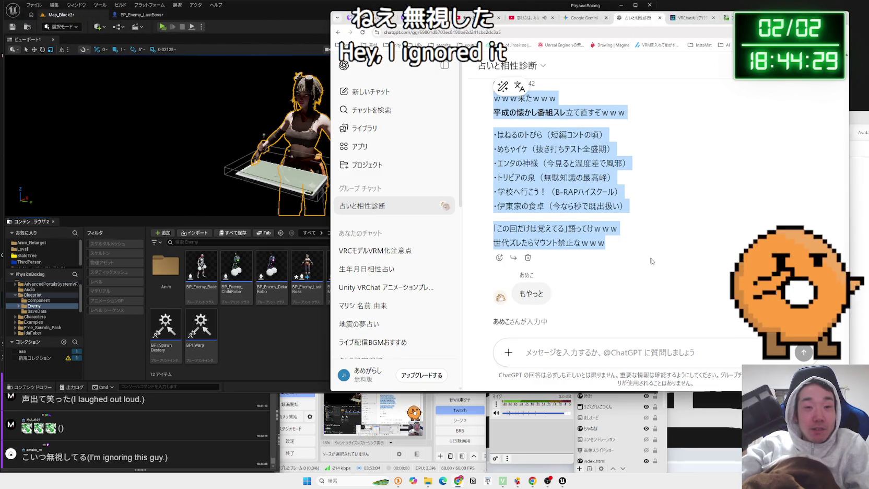
{"action": "left_click", "coordinate": [666, 312]}
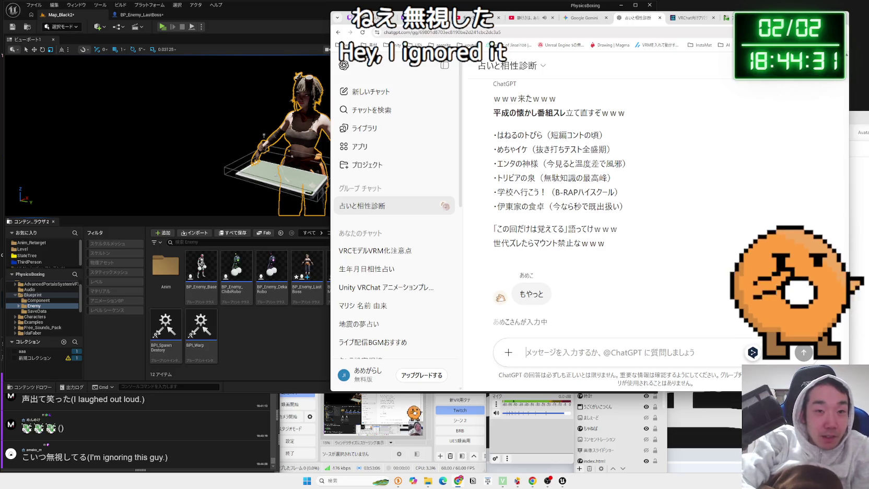
Draft the message 'めこしないで' and then delete it.
{"action": "type", "text": "あめこさんw"}
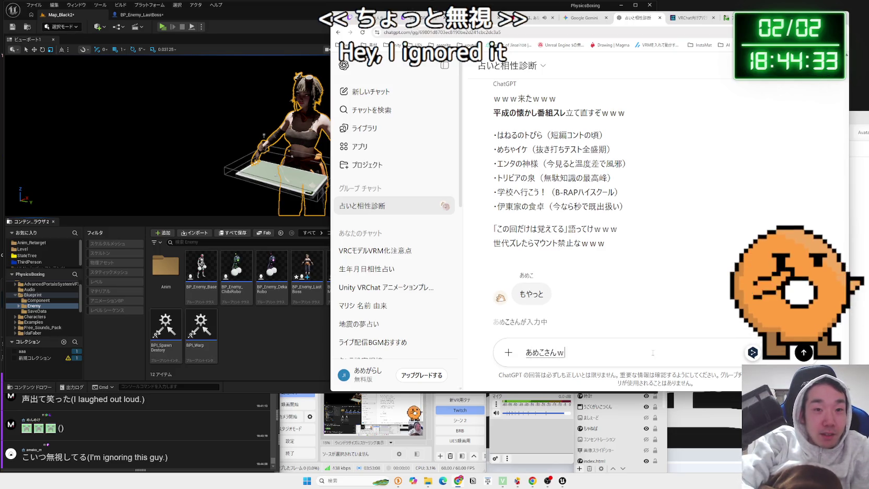
{"action": "type", "text": "しないで"}
{"action": "key", "text": "space"}
{"action": "key", "text": "BackSpace"}
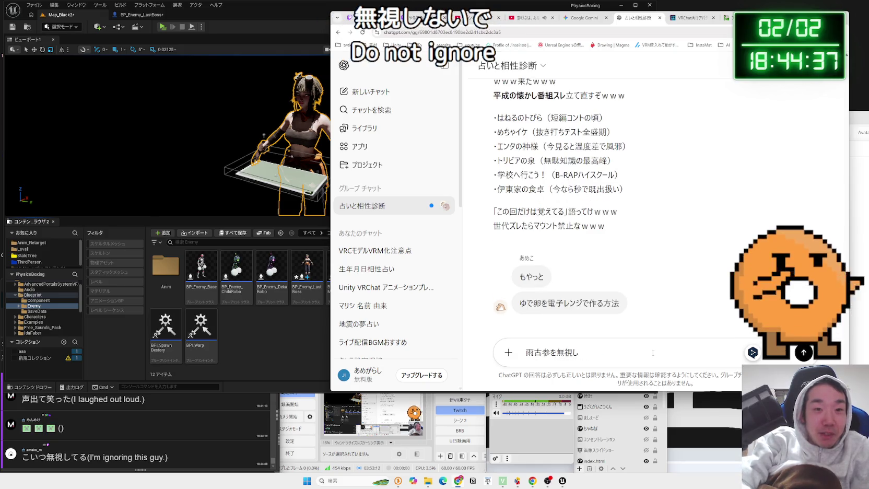
{"action": "key", "text": "BackSpace"}
{"action": "key", "text": "BackSpace"}
{"action": "key", "text": "BackSpace"}
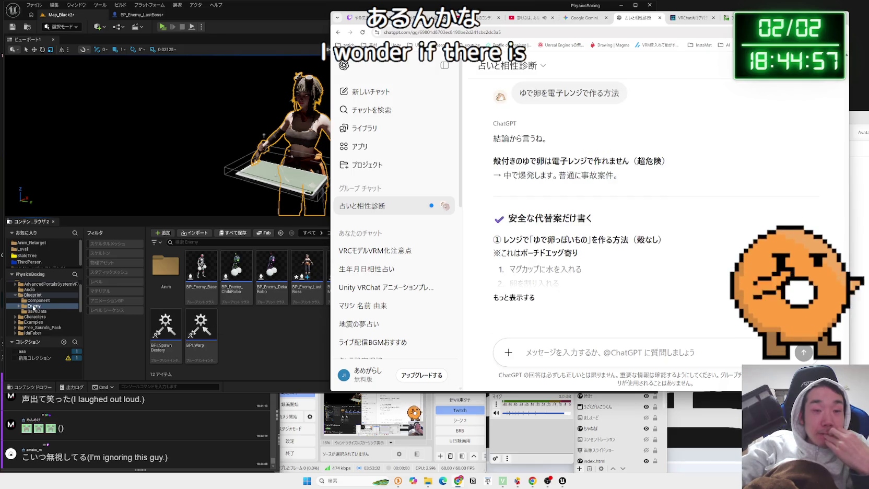
Expand the microwave boiled egg reply and read its steps, including piercing the yolk.
{"action": "left_click", "coordinate": [514, 298]}
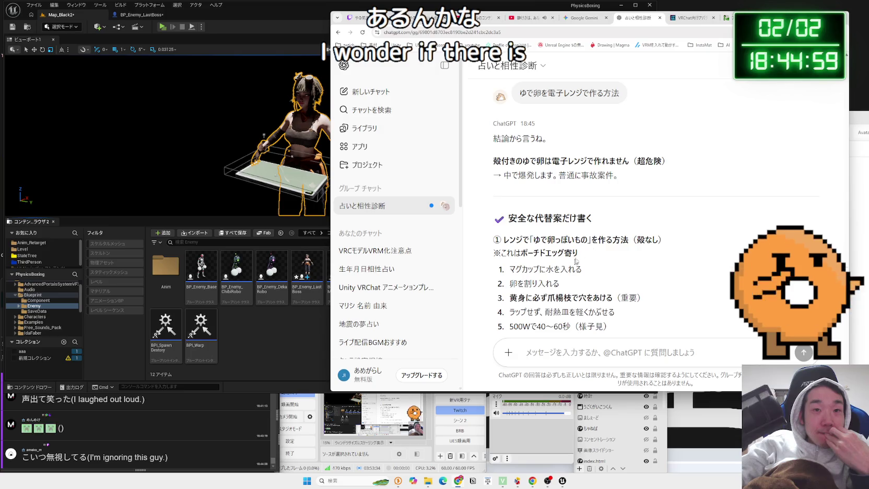
{"action": "scroll", "coordinate": [602, 235], "scroll_direction": "down", "scroll_amount": 2}
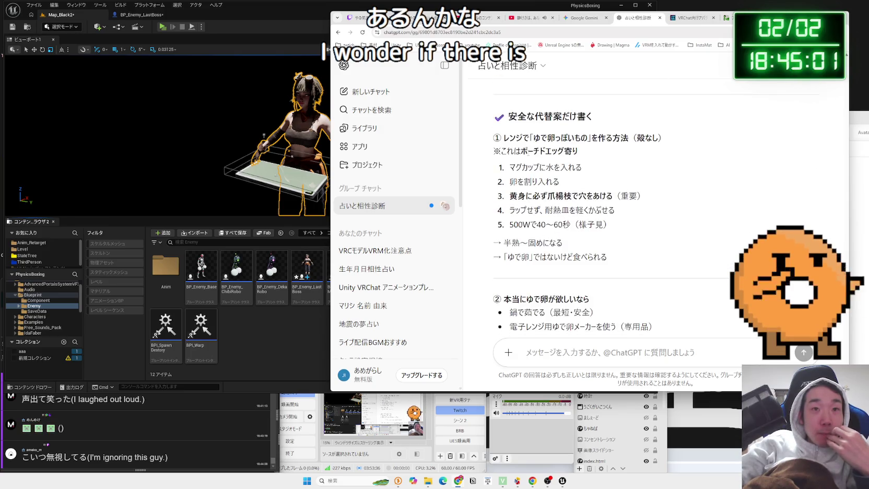
{"action": "left_click", "coordinate": [530, 151]}
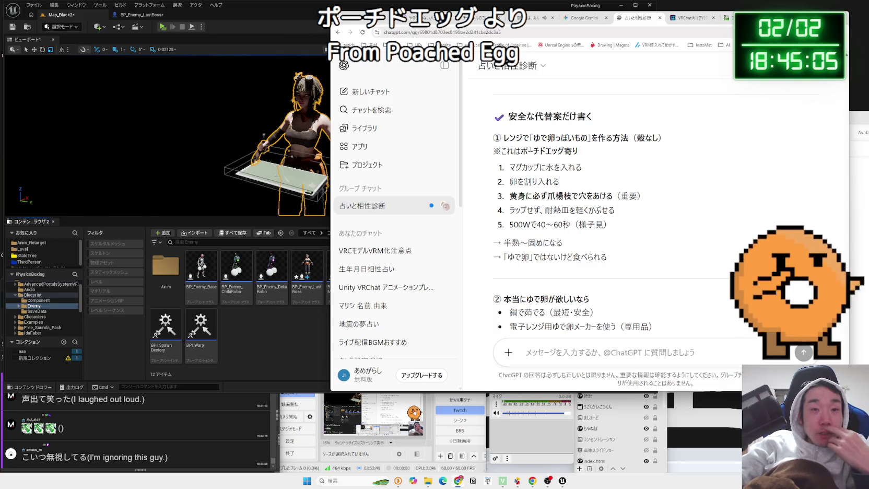
{"action": "mouse_move", "coordinate": [540, 151]}
{"action": "left_mouse_down"}
{"action": "mouse_move", "coordinate": [584, 188]}
{"action": "mouse_move", "coordinate": [642, 214]}
{"action": "left_mouse_up"}
{"action": "left_click_drag", "start_coordinate": [517, 196], "coordinate": [606, 197]}
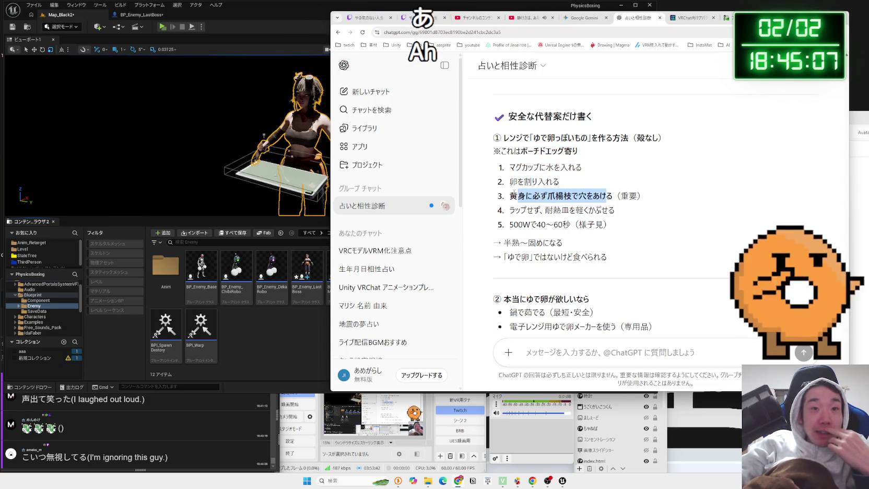
{"action": "left_click", "coordinate": [598, 189]}
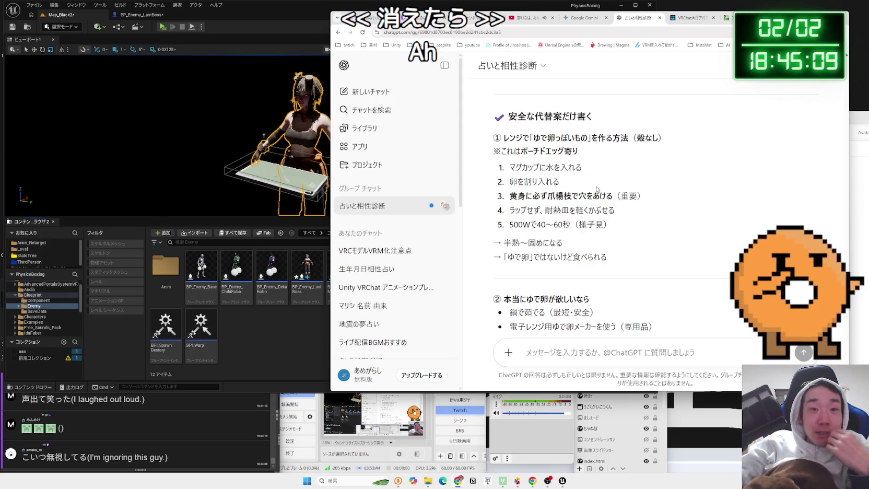
{"action": "scroll", "coordinate": [598, 189], "scroll_direction": "down", "scroll_amount": 2}
{"action": "scroll", "coordinate": [597, 189], "scroll_direction": "down", "scroll_amount": 3}
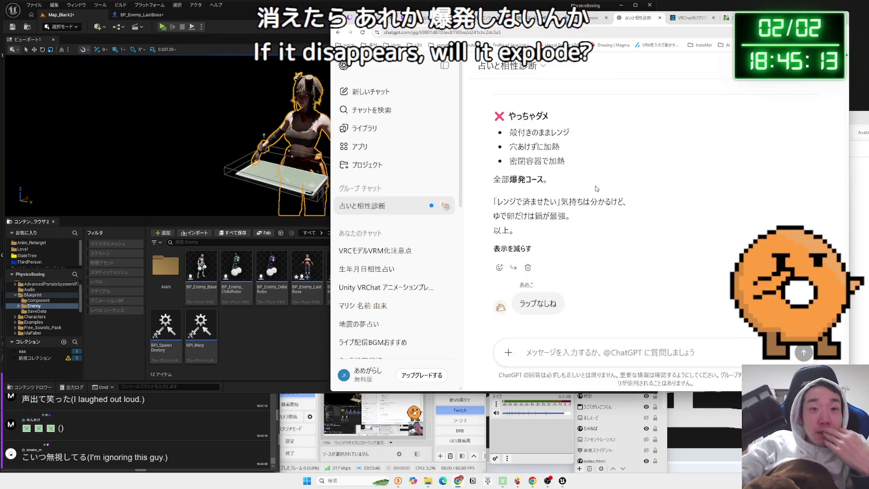
Read the 'ラップなしでOK' reply's mug-cup steps ending at 500W for 40–60 seconds, then return to Unreal.
{"action": "mouse_move", "coordinate": [561, 201]}
{"action": "left_mouse_down"}
{"action": "mouse_move", "coordinate": [611, 202]}
{"action": "mouse_move", "coordinate": [571, 215]}
{"action": "mouse_move", "coordinate": [485, 193]}
{"action": "left_mouse_up"}
{"action": "left_click", "coordinate": [557, 197]}
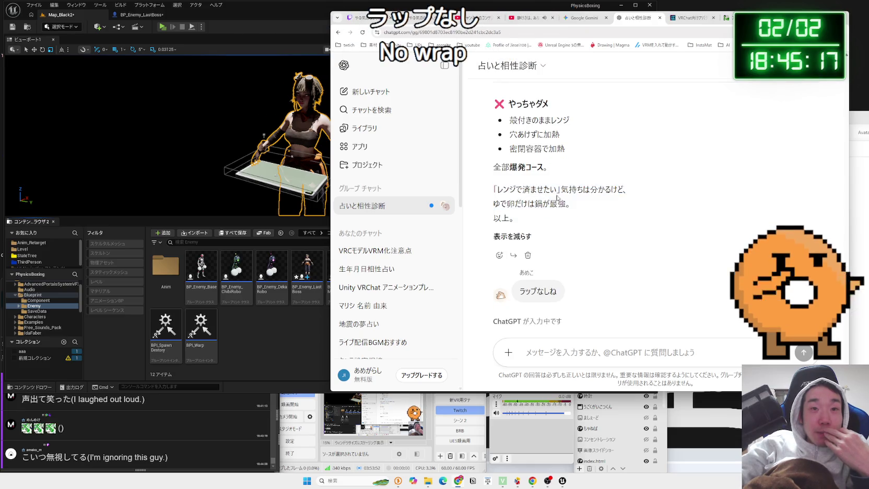
{"action": "scroll", "coordinate": [558, 198], "scroll_direction": "up", "scroll_amount": 2}
{"action": "scroll", "coordinate": [558, 197], "scroll_direction": "up", "scroll_amount": 4}
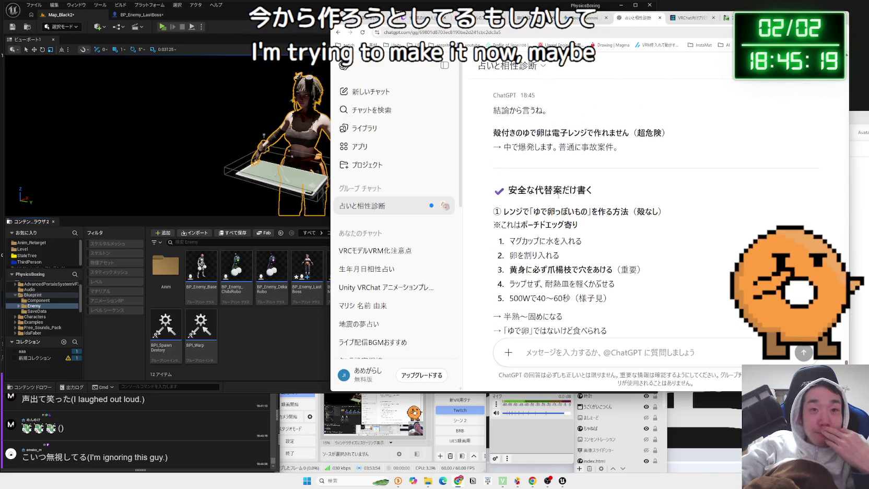
{"action": "scroll", "coordinate": [557, 195], "scroll_direction": "down", "scroll_amount": 10}
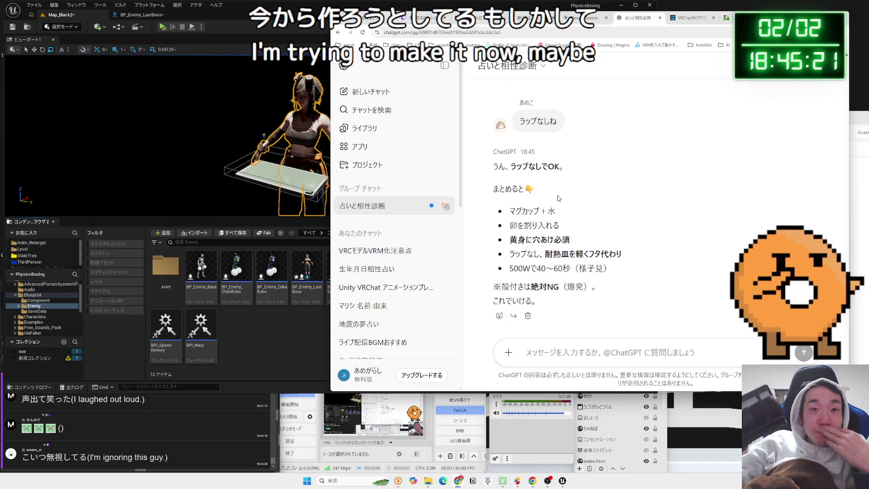
{"action": "mouse_move", "coordinate": [565, 210]}
{"action": "left_mouse_down"}
{"action": "mouse_move", "coordinate": [621, 281]}
{"action": "mouse_move", "coordinate": [512, 221]}
{"action": "left_mouse_up"}
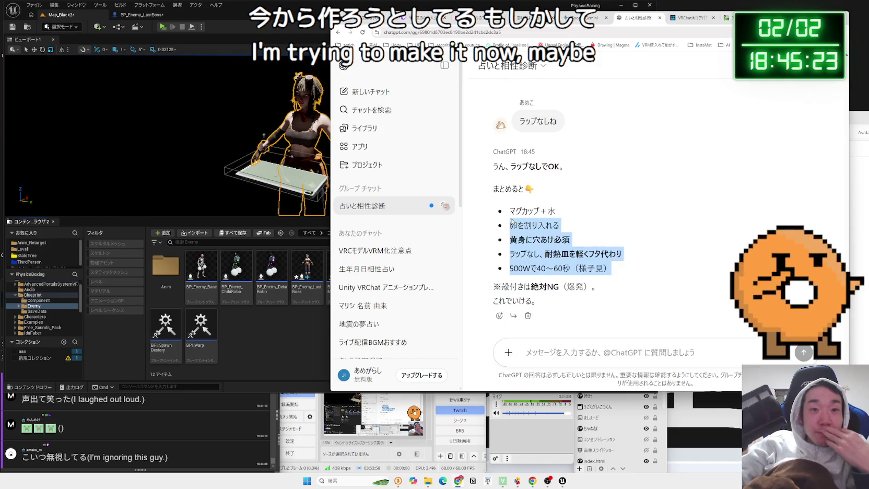
{"action": "mouse_move", "coordinate": [616, 272]}
{"action": "left_mouse_down"}
{"action": "mouse_move", "coordinate": [510, 219]}
{"action": "mouse_move", "coordinate": [505, 209]}
{"action": "left_mouse_up"}
{"action": "left_click", "coordinate": [506, 215]}
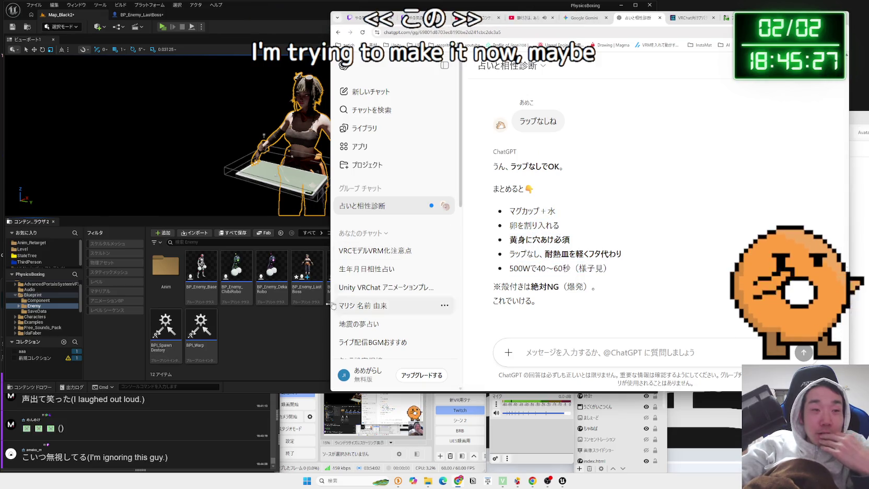
{"action": "left_click", "coordinate": [282, 330]}
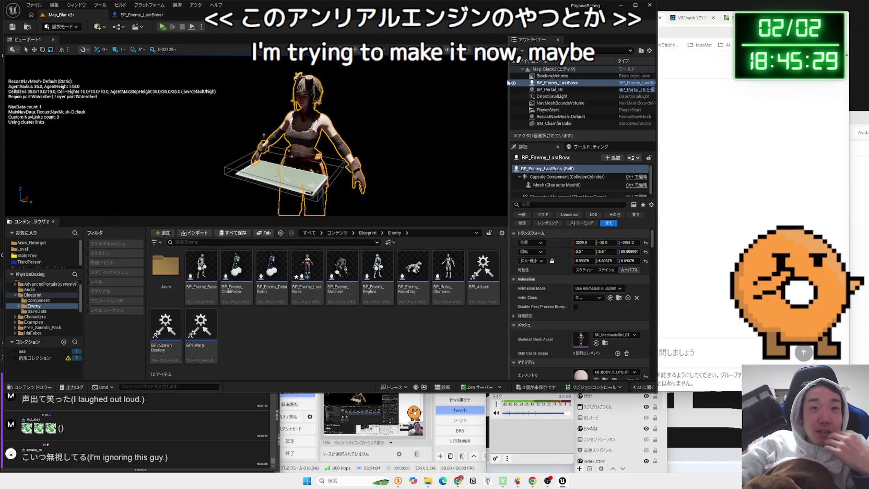
Narrow the Unreal editor window beside the browser, then play-test the level with Alt+P and stop it.
{"action": "left_click_drag", "start_coordinate": [508, 82], "coordinate": [533, 79]}
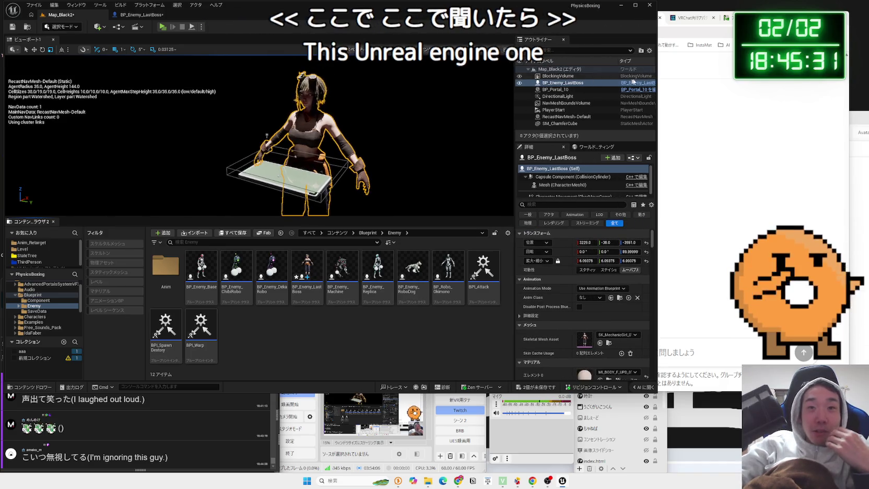
{"action": "left_click_drag", "start_coordinate": [657, 78], "coordinate": [632, 77]}
{"action": "left_click", "coordinate": [632, 78]}
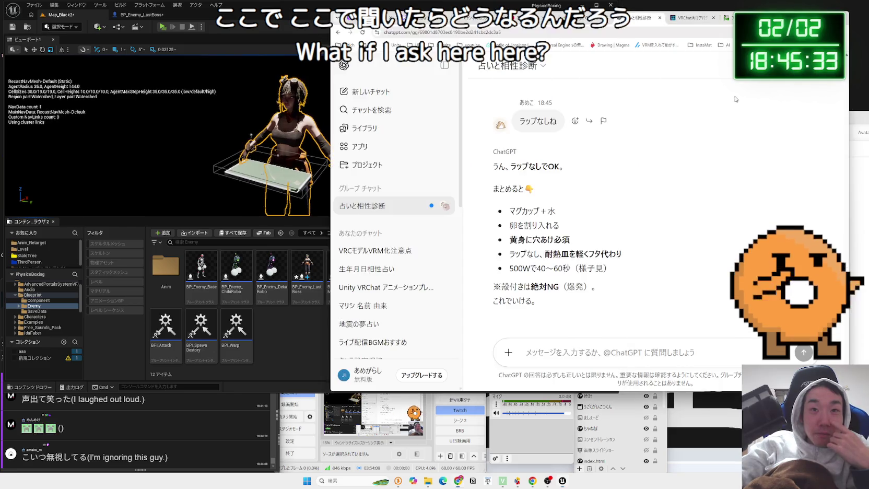
{"action": "left_click", "coordinate": [308, 322]}
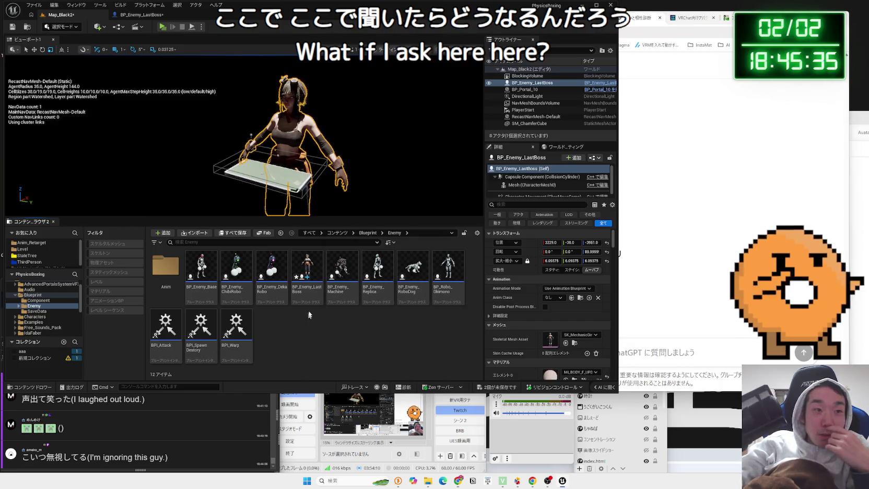
{"action": "key", "text": "alt+p"}
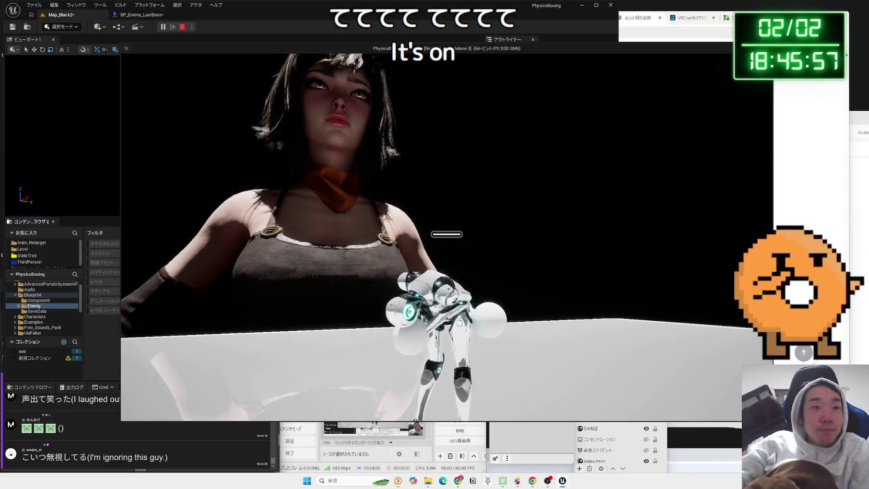
{"action": "key", "text": "Escape"}
Check the BP_Enemy_LastBoss Anim Class options, then go back to Map_Black2 and its Input folder.
{"action": "left_click", "coordinate": [142, 15]}
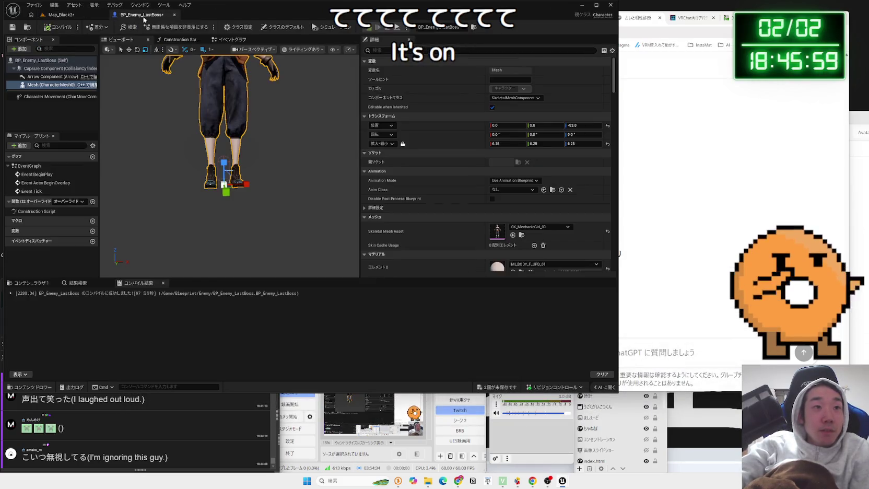
{"action": "left_click", "coordinate": [518, 190]}
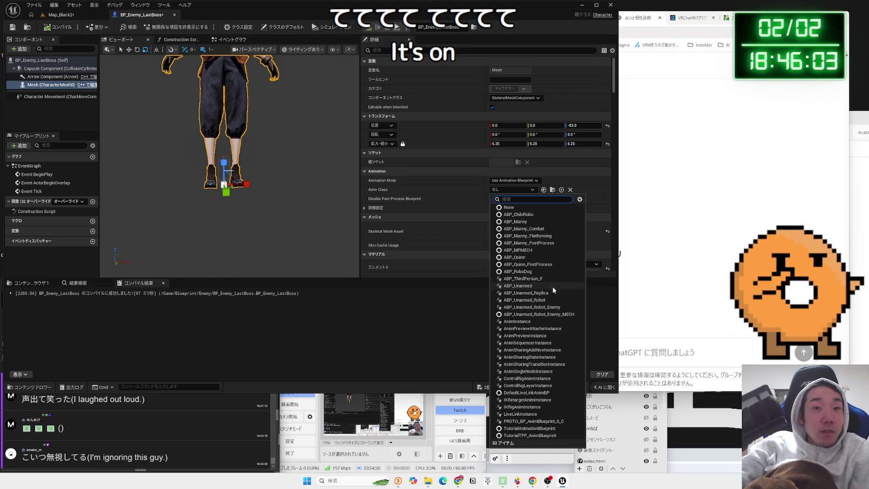
{"action": "left_click", "coordinate": [60, 14]}
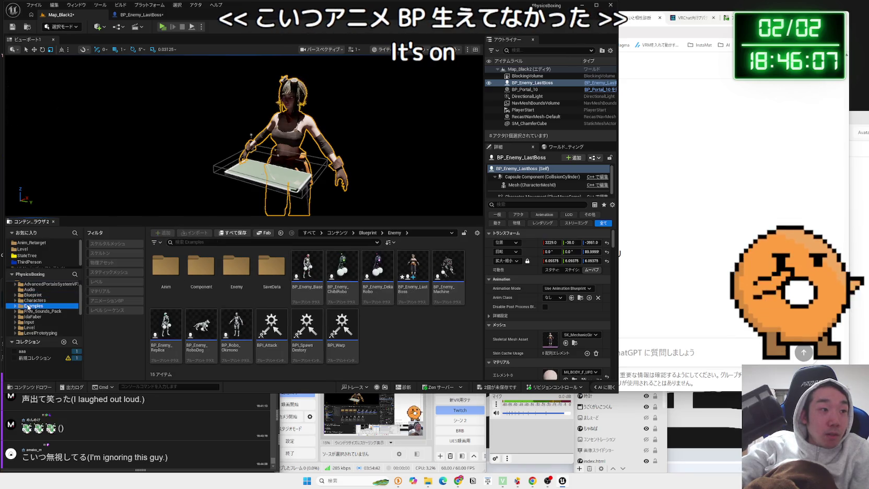
{"action": "left_click", "coordinate": [37, 322]}
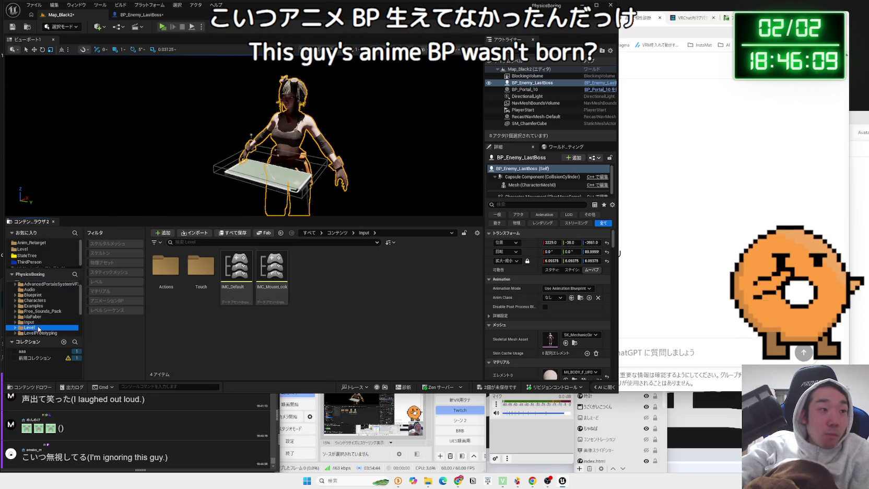
Browse the Free_Sounds_Pack, Characters, Mixamo and MPMECH folders in the tree, then select IdaFaber.
{"action": "left_click", "coordinate": [33, 311]}
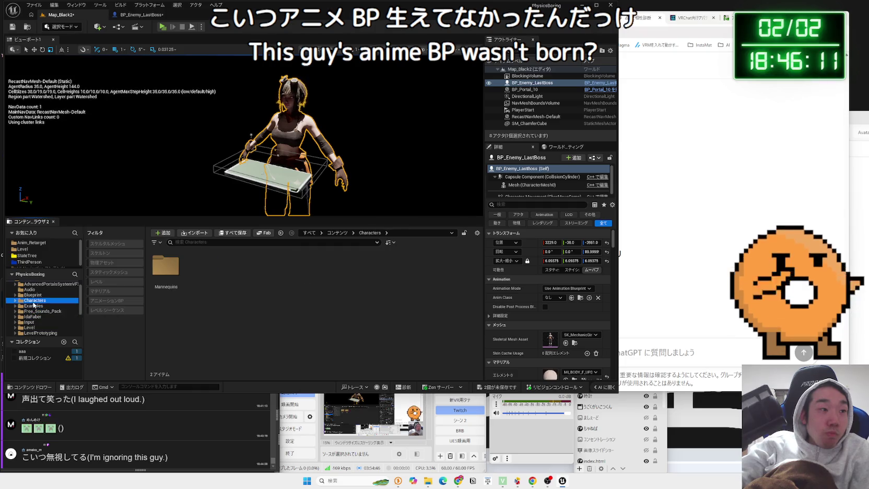
{"action": "left_click", "coordinate": [34, 295]}
{"action": "scroll", "coordinate": [35, 299], "scroll_direction": "down", "scroll_amount": 2}
{"action": "left_click", "coordinate": [39, 322]}
{"action": "left_click", "coordinate": [41, 327]}
{"action": "left_click", "coordinate": [39, 332]}
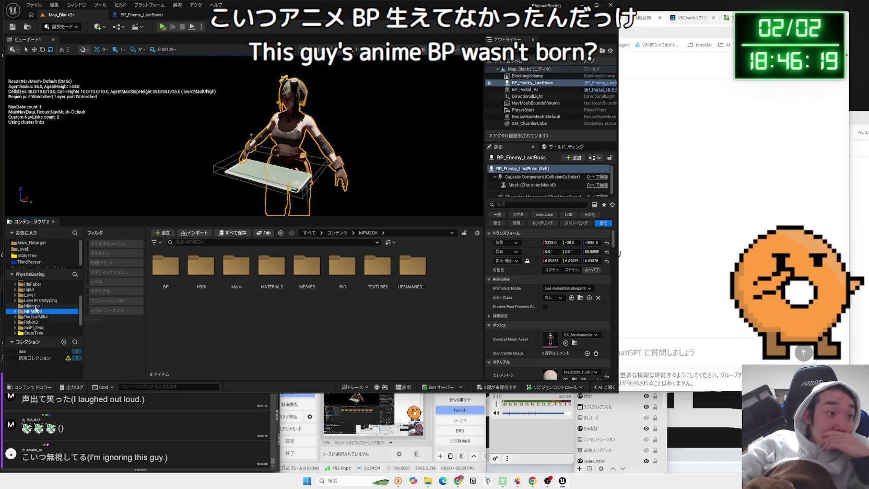
{"action": "left_click", "coordinate": [36, 284]}
Peek into IdaFaber's Demo, Maps and Materials folders.
{"action": "double_click", "coordinate": [173, 282]}
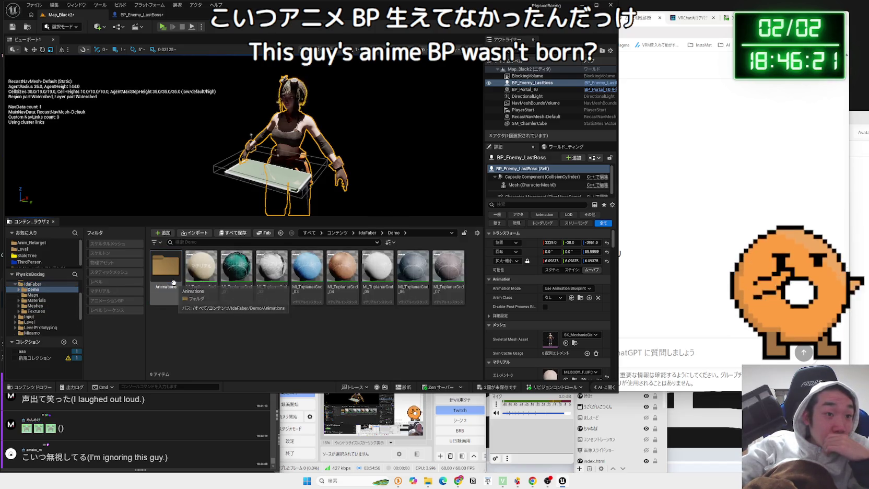
{"action": "key", "text": "alt+Left"}
{"action": "double_click", "coordinate": [209, 279]}
{"action": "key", "text": "alt+Left"}
{"action": "double_click", "coordinate": [236, 277]}
{"action": "key", "text": "alt+Left"}
Look through the girl's separated body-part meshes under Meshes > Girl > Separated.
{"action": "double_click", "coordinate": [272, 278]}
{"action": "double_click", "coordinate": [172, 262]}
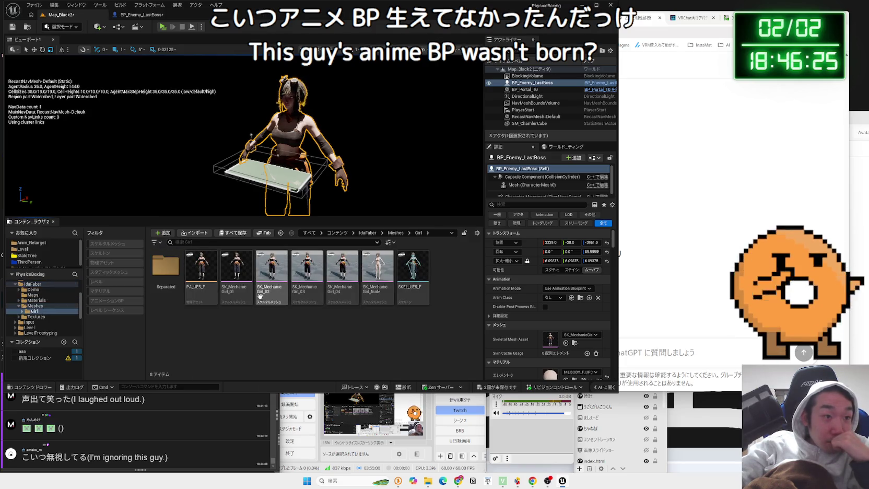
{"action": "double_click", "coordinate": [166, 274]}
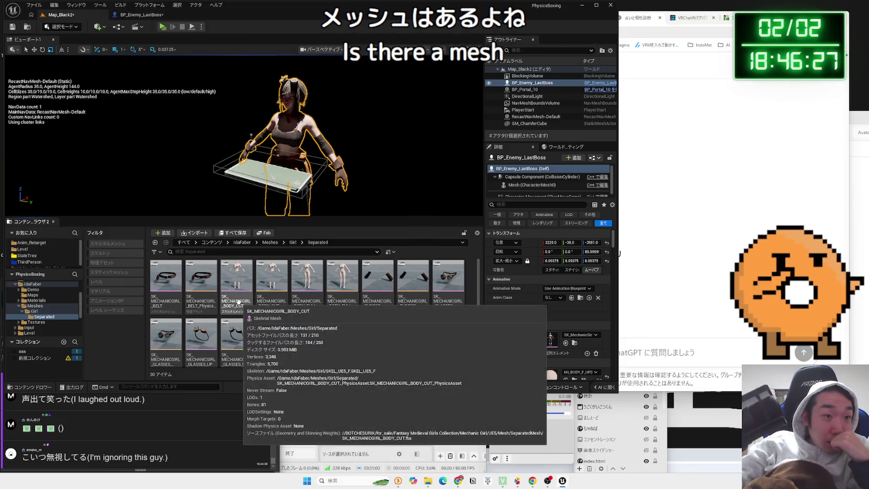
{"action": "scroll", "coordinate": [237, 302], "scroll_direction": "down", "scroll_amount": 5}
{"action": "scroll", "coordinate": [383, 291], "scroll_direction": "up", "scroll_amount": 5}
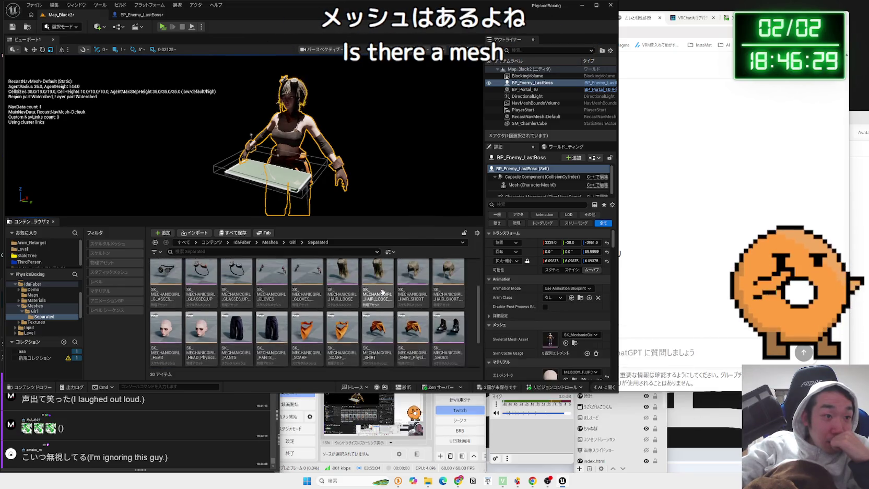
{"action": "key", "text": "alt+Left"}
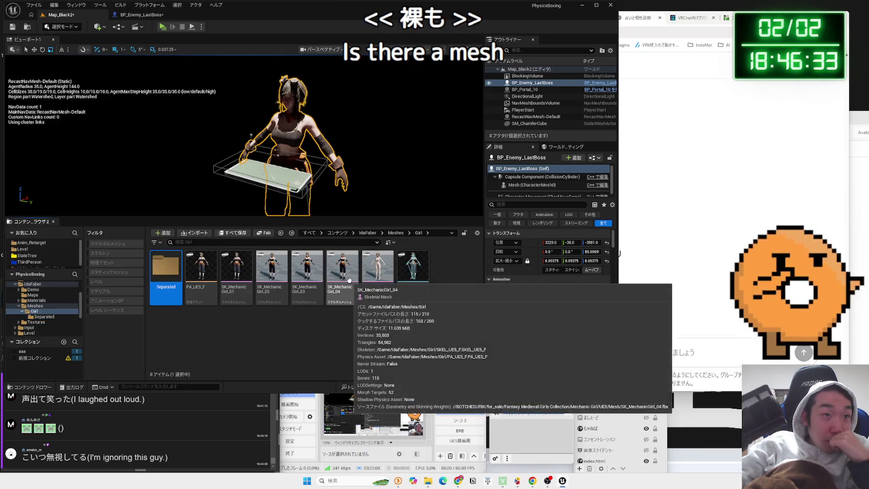
{"action": "left_click", "coordinate": [332, 314]}
Check the girl's Base textures under Textures, then step back to the Demo folder.
{"action": "key", "text": "alt+Left"}
{"action": "key", "text": "alt+Left"}
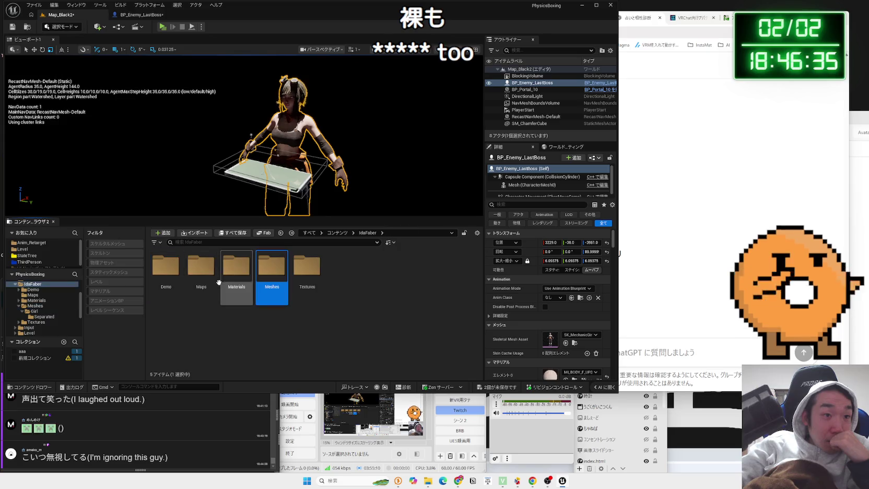
{"action": "double_click", "coordinate": [309, 278]}
{"action": "double_click", "coordinate": [170, 267]}
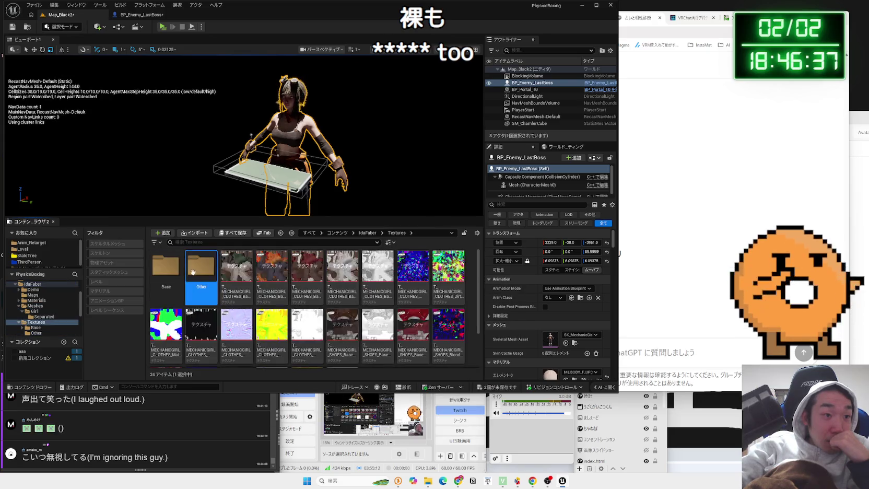
{"action": "key", "text": "alt+Left"}
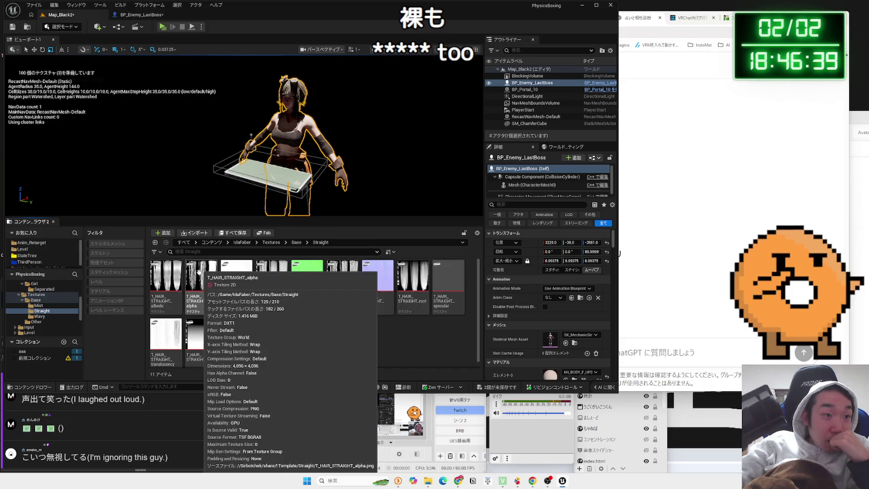
{"action": "key", "text": "alt+Left"}
{"action": "key", "text": "alt+Left"}
{"action": "key", "text": "alt+Left"}
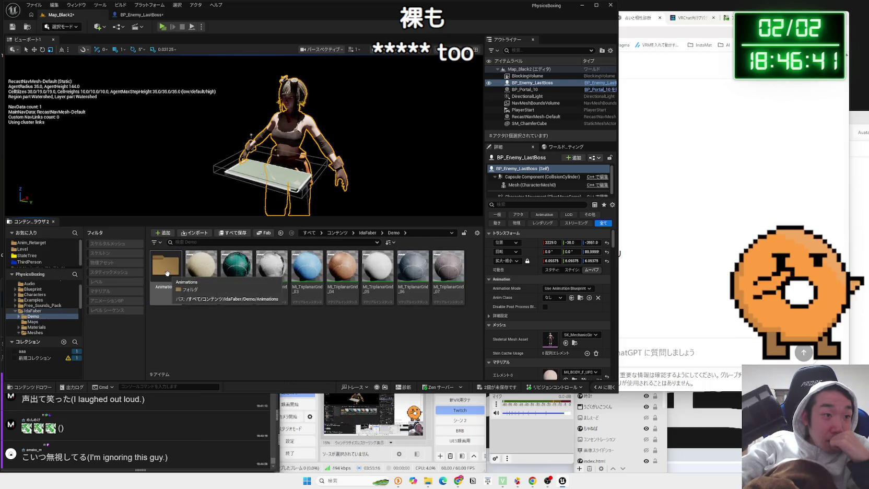
Open the Girl animations and inspect AS_Pose_F_01 and the BS_ThirdPerson_IdleRun_2D_M blend space.
{"action": "double_click", "coordinate": [166, 273]}
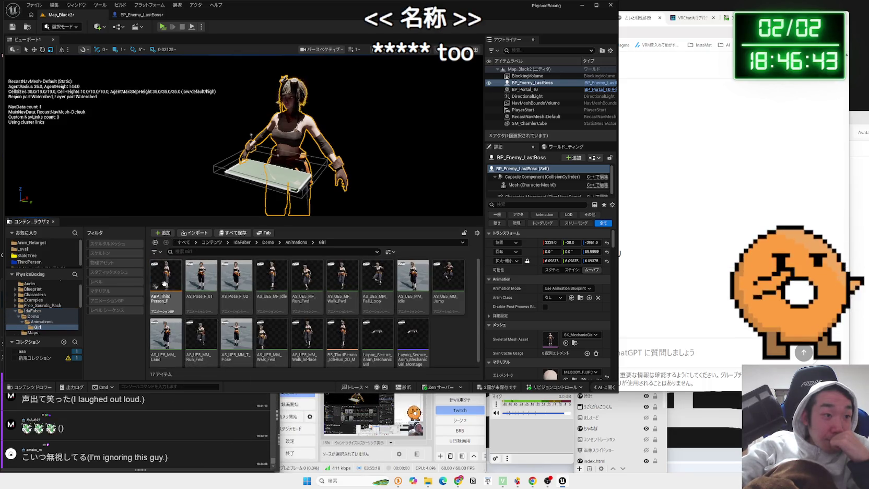
{"action": "left_click", "coordinate": [197, 285]}
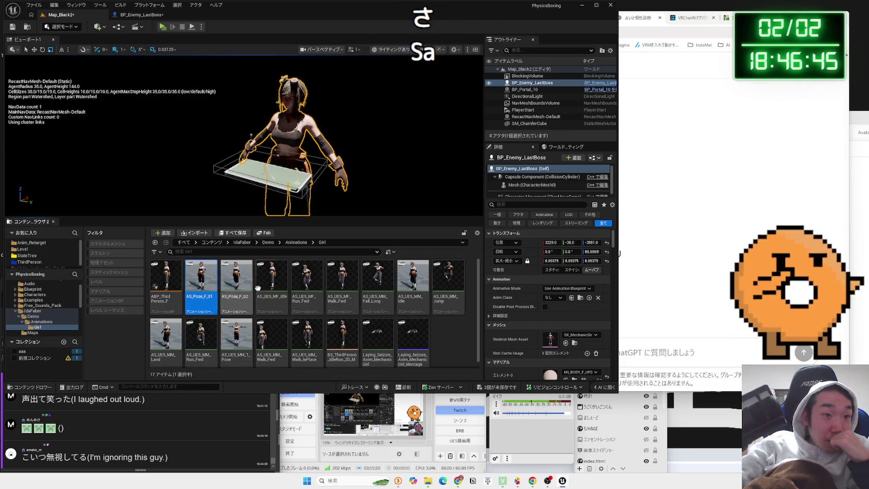
{"action": "scroll", "coordinate": [355, 303], "scroll_direction": "down", "scroll_amount": 1}
{"action": "left_click", "coordinate": [441, 334]}
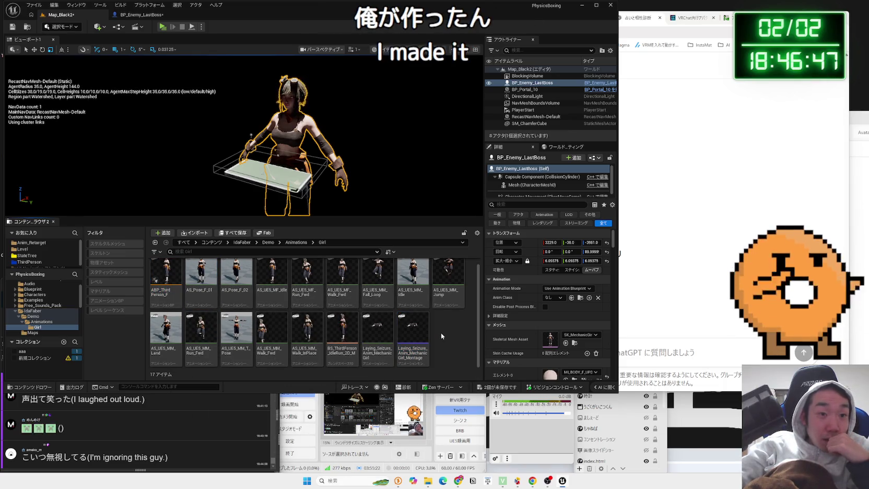
{"action": "left_click", "coordinate": [342, 334]}
{"action": "scroll", "coordinate": [313, 293], "scroll_direction": "up", "scroll_amount": 1}
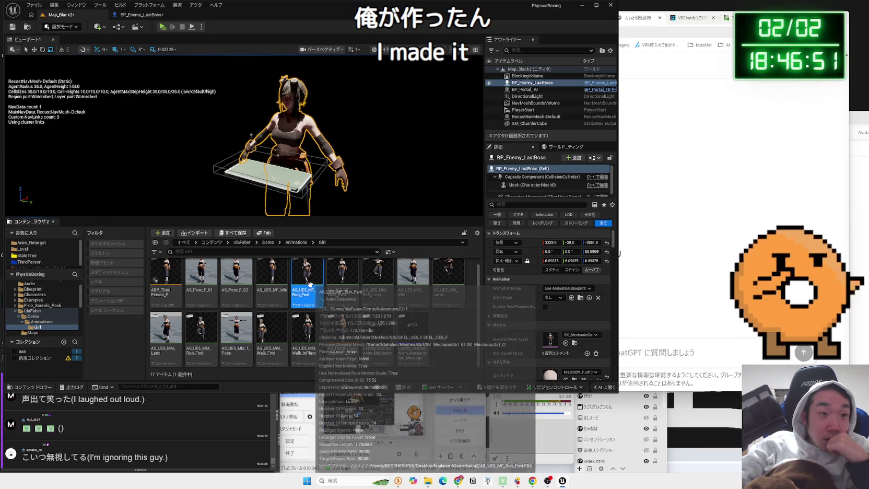
Select several more girl animation assets, then go back up to the Demo folder.
{"action": "left_click", "coordinate": [375, 286]}
{"action": "left_click", "coordinate": [272, 286]}
{"action": "left_click", "coordinate": [237, 287]}
{"action": "left_click", "coordinate": [201, 286]}
{"action": "left_click", "coordinate": [168, 285]}
{"action": "key", "text": "alt+Left"}
{"action": "key", "text": "alt+Left"}
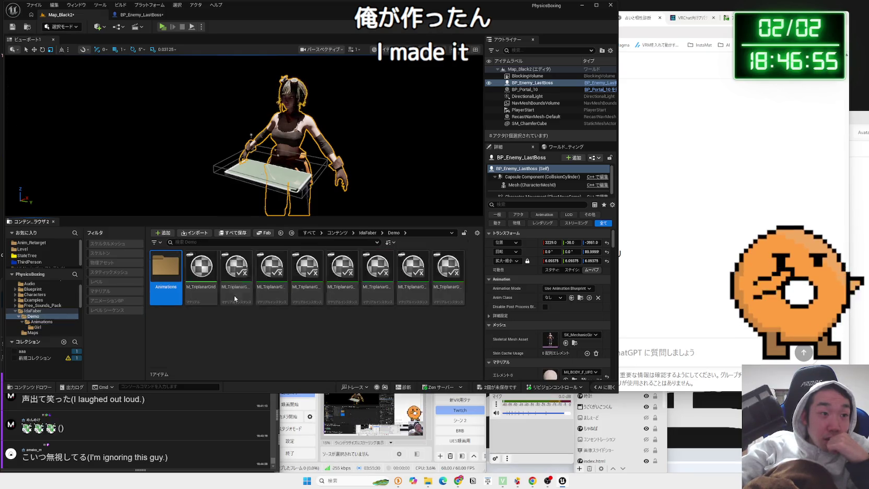
{"action": "key", "text": "alt+Left"}
Check the Maps folder, open LevelPrototyping in the tree, and switch to the ChatGPT group chat.
{"action": "double_click", "coordinate": [201, 266]}
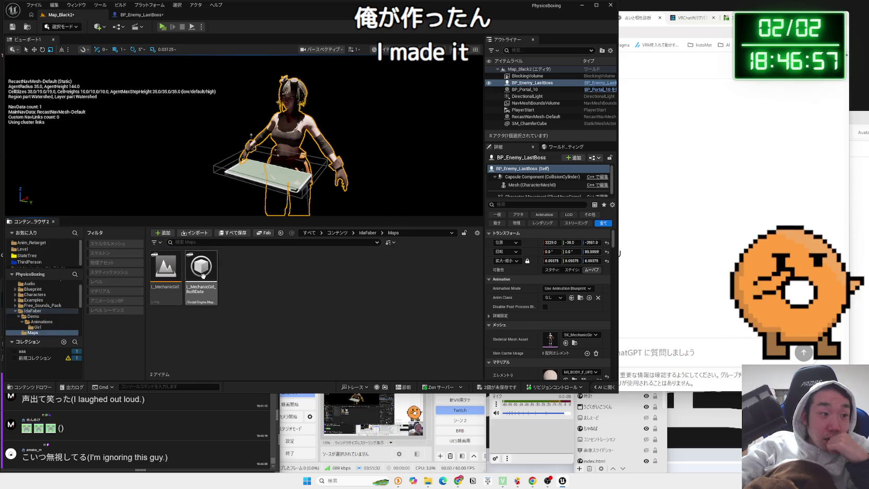
{"action": "key", "text": "alt+Left"}
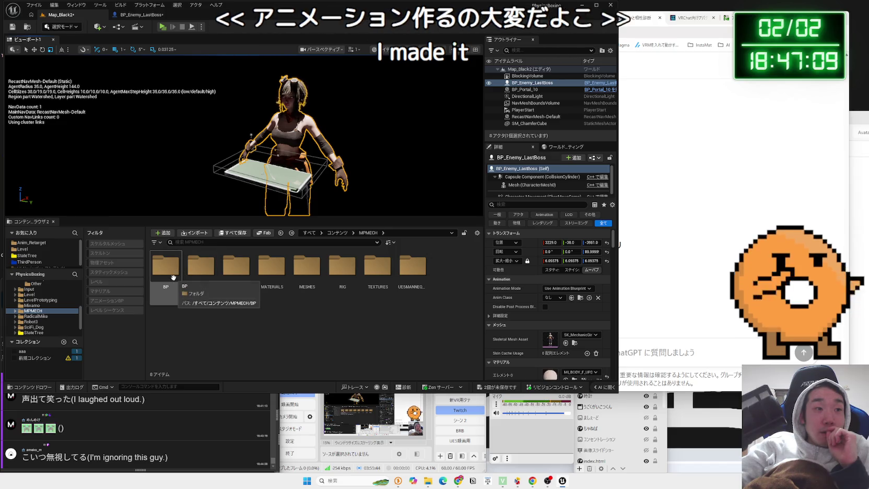
{"action": "left_click", "coordinate": [33, 305]}
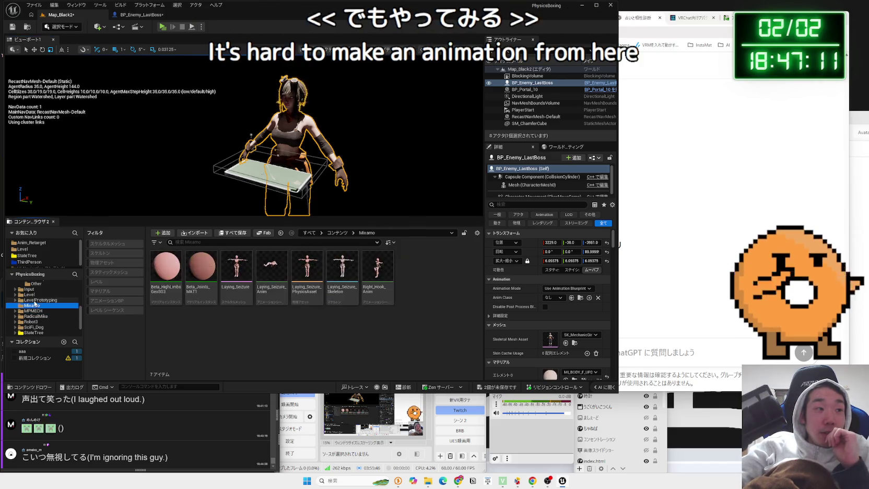
{"action": "left_click", "coordinate": [35, 301]}
{"action": "key", "text": "alt+Tab"}
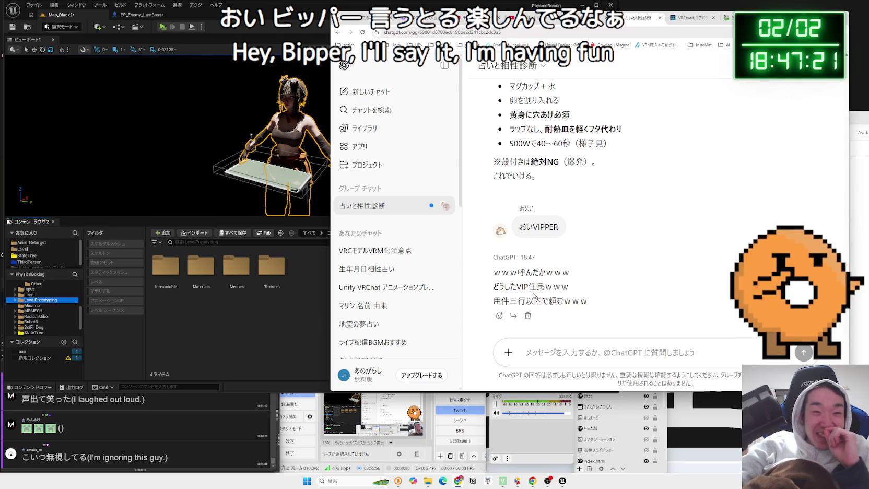
Put the Unreal level editor, showing BP_Enemy_LastBoss's properties, in front of ChatGPT.
{"action": "left_click", "coordinate": [274, 330]}
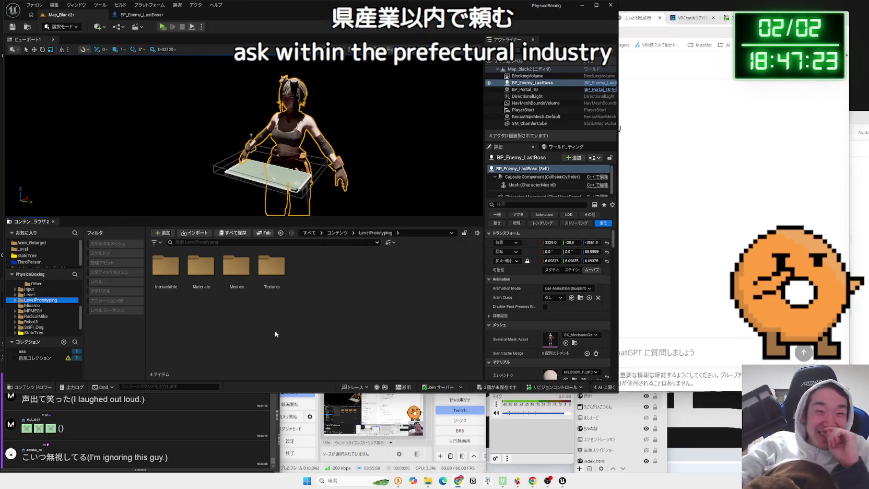
{"action": "scroll", "coordinate": [272, 138], "scroll_direction": "up", "scroll_amount": 5}
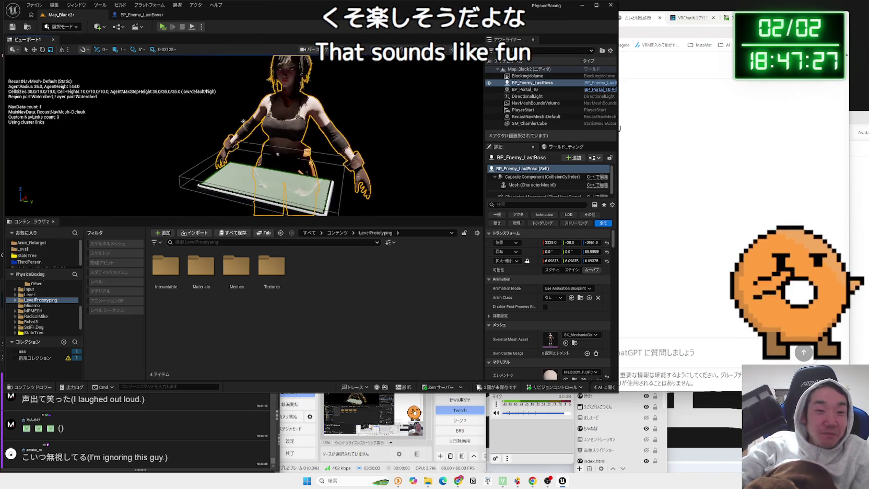
Save all unsaved changes, toggle the navmesh display with P, then bring ChatGPT forward.
{"action": "key", "text": "ctrl+s"}
{"action": "key", "text": "p"}
{"action": "scroll", "coordinate": [288, 149], "scroll_direction": "down", "scroll_amount": 3}
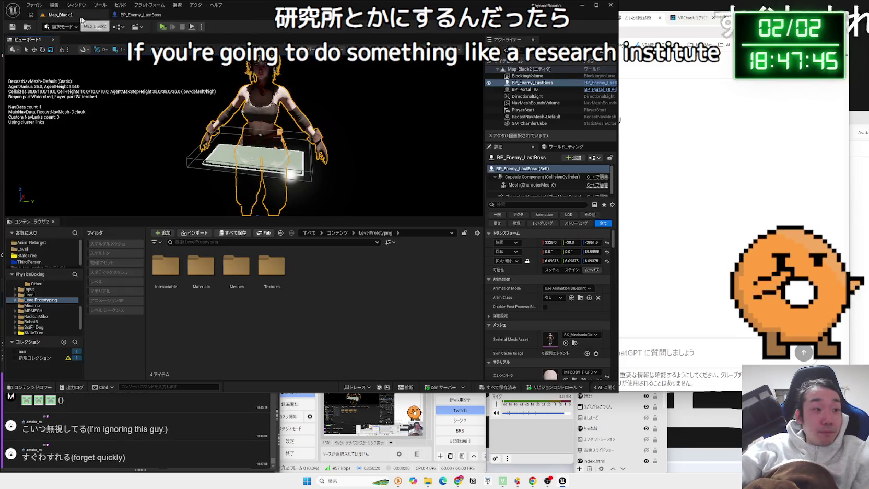
{"action": "left_click", "coordinate": [718, 167]}
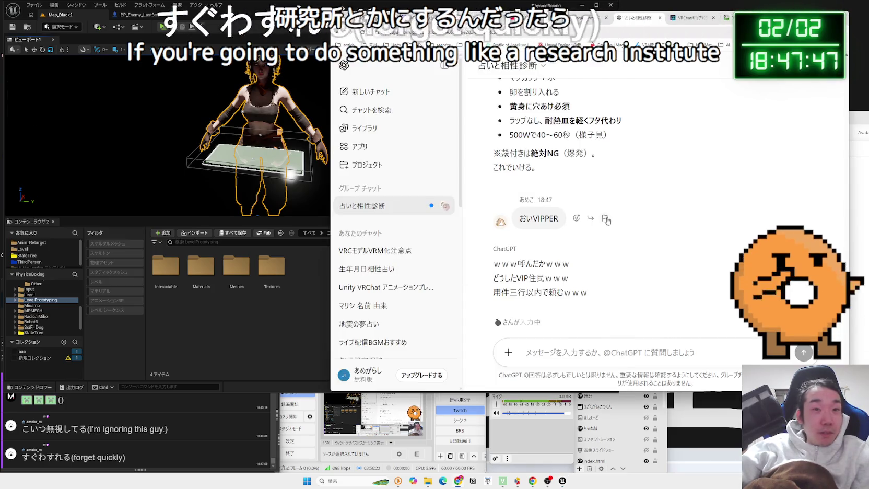
Scroll the group chat and highlight the 18:48 request for this year's recommended Valentine chocolates.
{"action": "scroll", "coordinate": [670, 209], "scroll_direction": "up", "scroll_amount": 1}
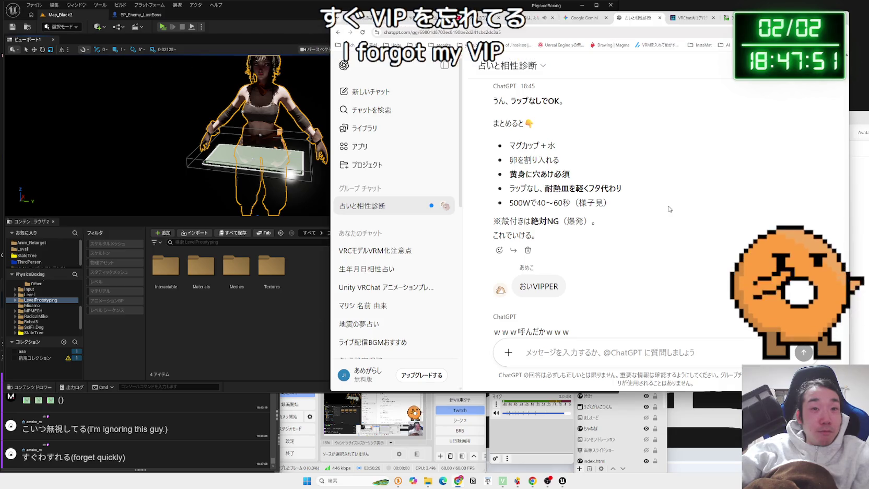
{"action": "scroll", "coordinate": [669, 209], "scroll_direction": "up", "scroll_amount": 10}
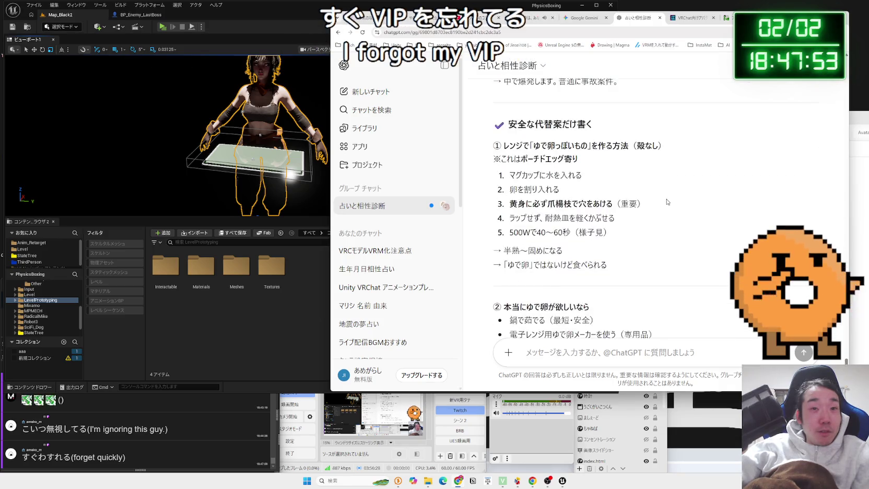
{"action": "scroll", "coordinate": [666, 202], "scroll_direction": "down", "scroll_amount": 10}
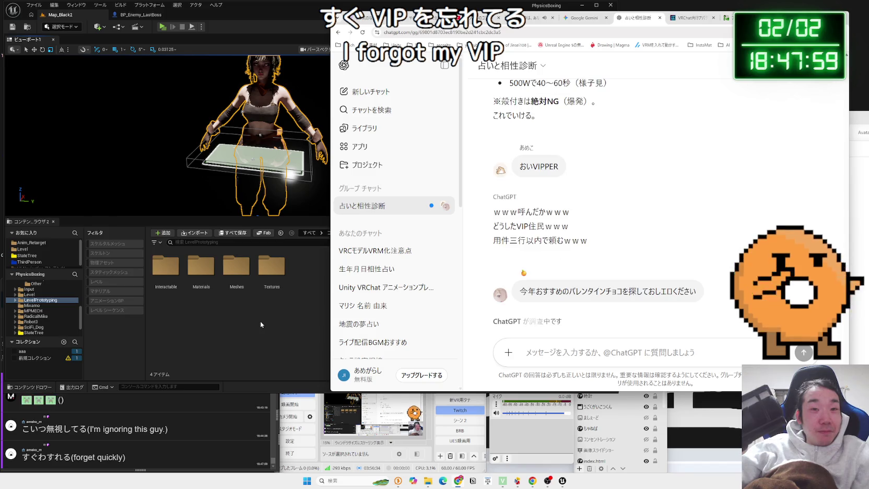
{"action": "mouse_move", "coordinate": [592, 292]}
{"action": "left_mouse_down"}
{"action": "mouse_move", "coordinate": [697, 292]}
{"action": "mouse_move", "coordinate": [529, 290]}
{"action": "left_mouse_up"}
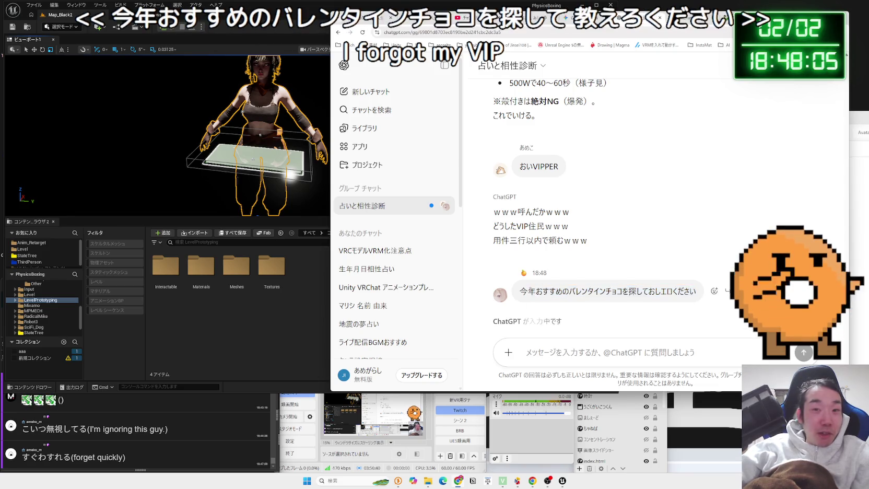
{"action": "left_click_drag", "start_coordinate": [691, 292], "coordinate": [636, 291]}
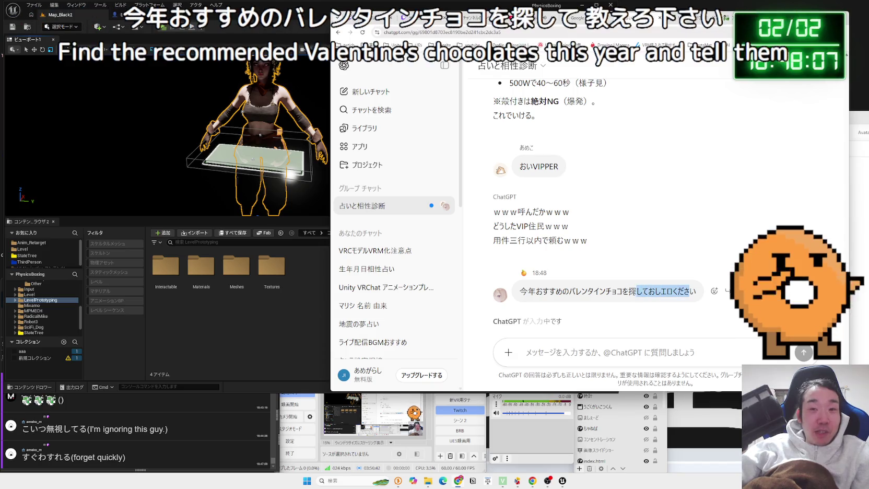
{"action": "mouse_move", "coordinate": [537, 291]}
{"action": "left_mouse_down"}
{"action": "mouse_move", "coordinate": [520, 291]}
{"action": "mouse_move", "coordinate": [672, 291]}
{"action": "left_mouse_up"}
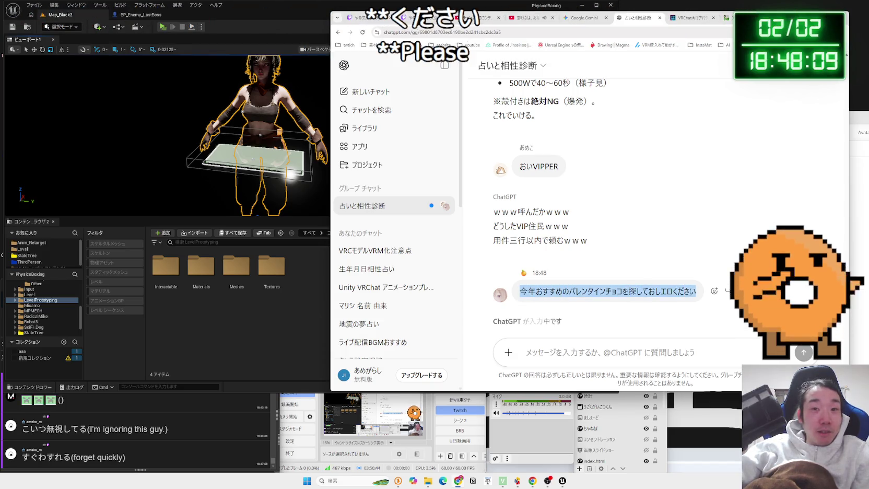
{"action": "left_click", "coordinate": [681, 287]}
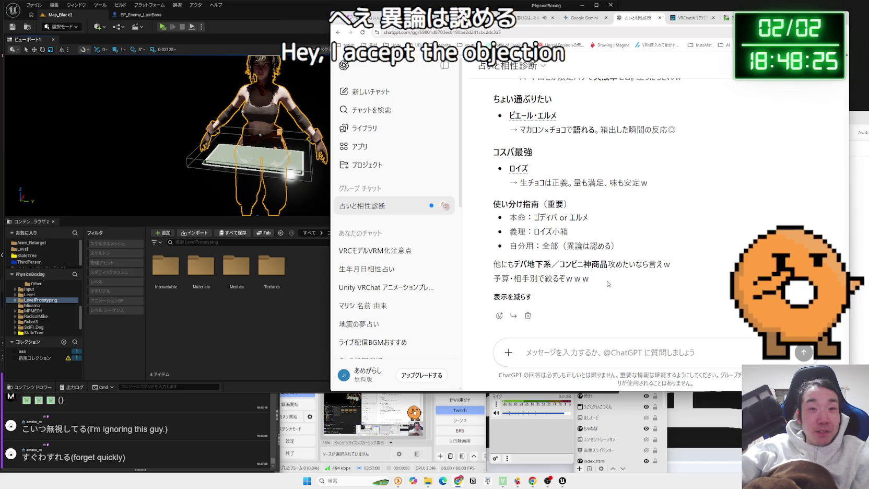
Enlarge the reply's third chocolate photo and open its PR TIMES source on Royce プレシャス.
{"action": "scroll", "coordinate": [607, 283], "scroll_direction": "up", "scroll_amount": 4}
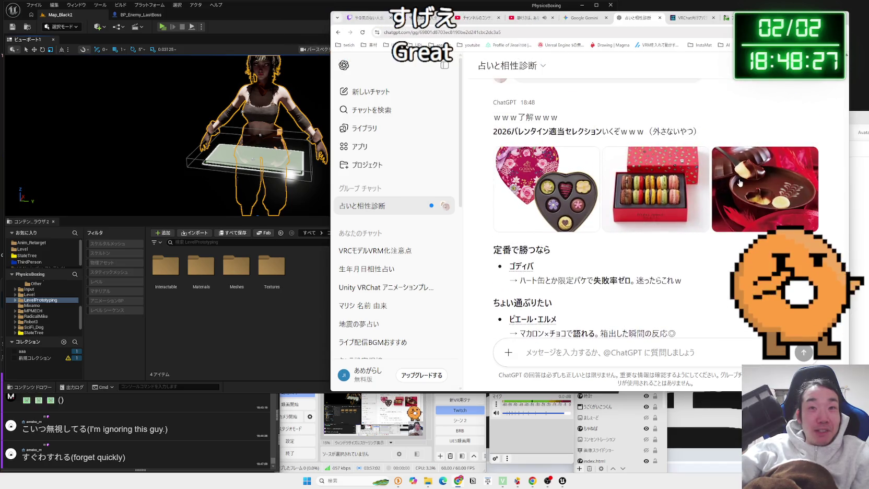
{"action": "left_click", "coordinate": [755, 188]}
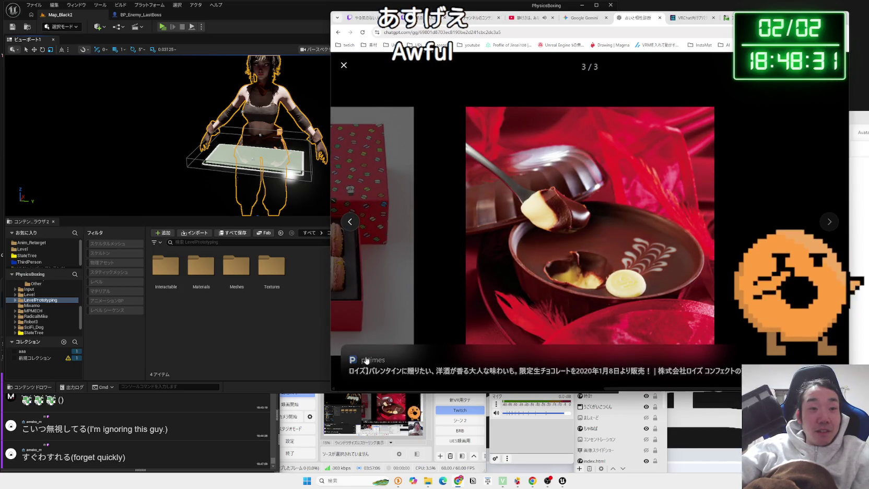
{"action": "left_click", "coordinate": [522, 371]}
{"action": "scroll", "coordinate": [611, 215], "scroll_direction": "down", "scroll_amount": 5}
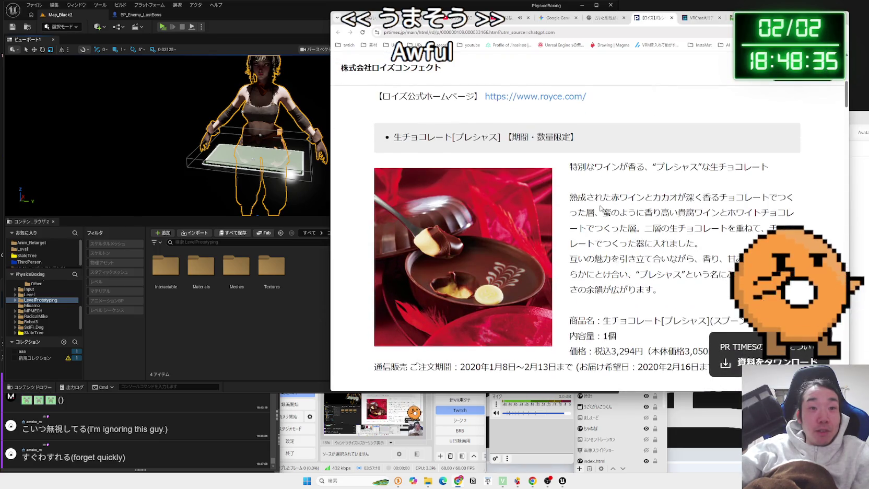
Find the Royce プレシャス price of 税込3,294円 on PR TIMES, then return to the ChatGPT tab.
{"action": "scroll", "coordinate": [602, 209], "scroll_direction": "down", "scroll_amount": 5}
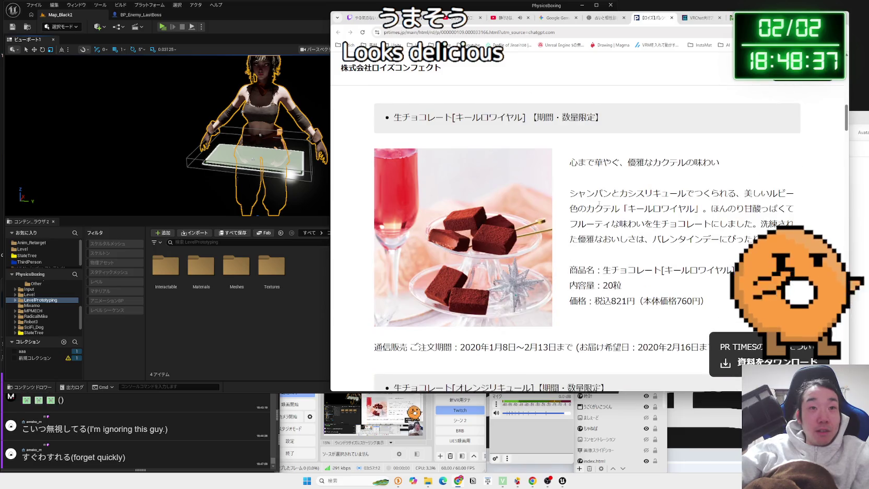
{"action": "scroll", "coordinate": [599, 204], "scroll_direction": "up", "scroll_amount": 5}
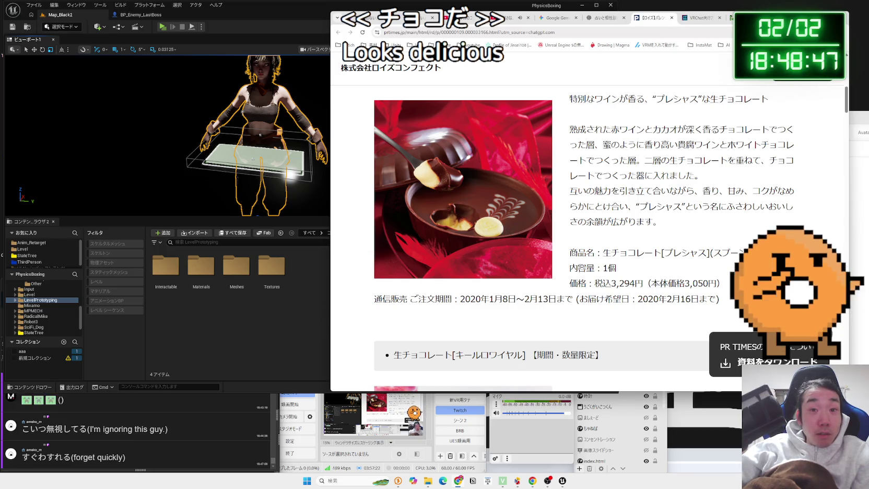
{"action": "mouse_move", "coordinate": [597, 283]}
{"action": "left_mouse_down"}
{"action": "mouse_move", "coordinate": [641, 283]}
{"action": "mouse_move", "coordinate": [596, 283]}
{"action": "left_mouse_up"}
{"action": "left_click", "coordinate": [616, 284]}
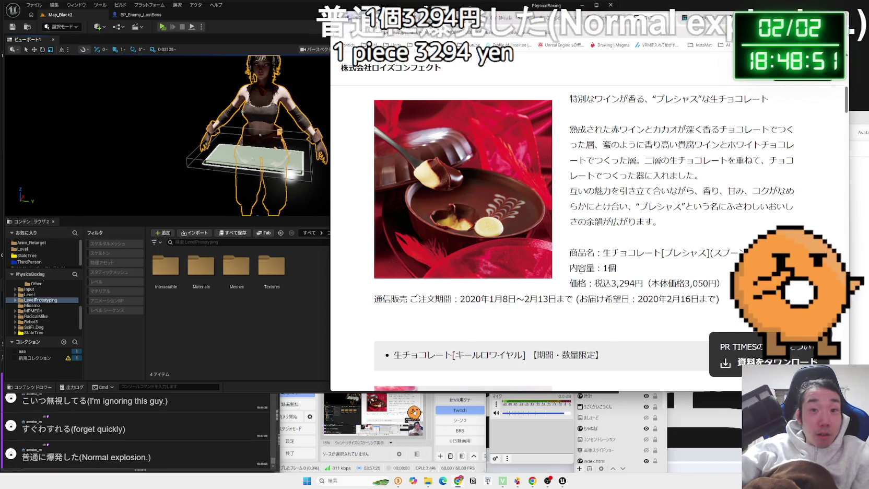
{"action": "left_click", "coordinate": [700, 17]}
{"action": "left_click", "coordinate": [606, 18]}
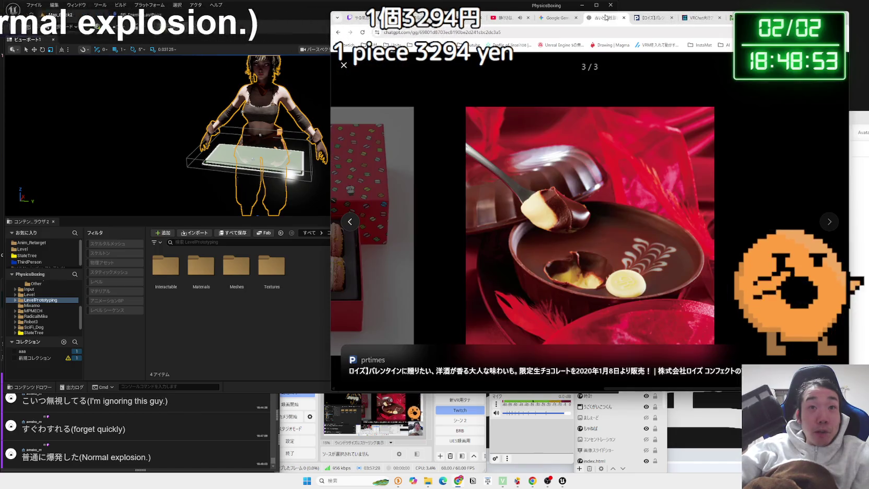
Return to the ChatGPT chat, close the enlarged photo, and expand the full chocolate reply.
{"action": "left_click", "coordinate": [556, 17]}
{"action": "left_click", "coordinate": [599, 18]}
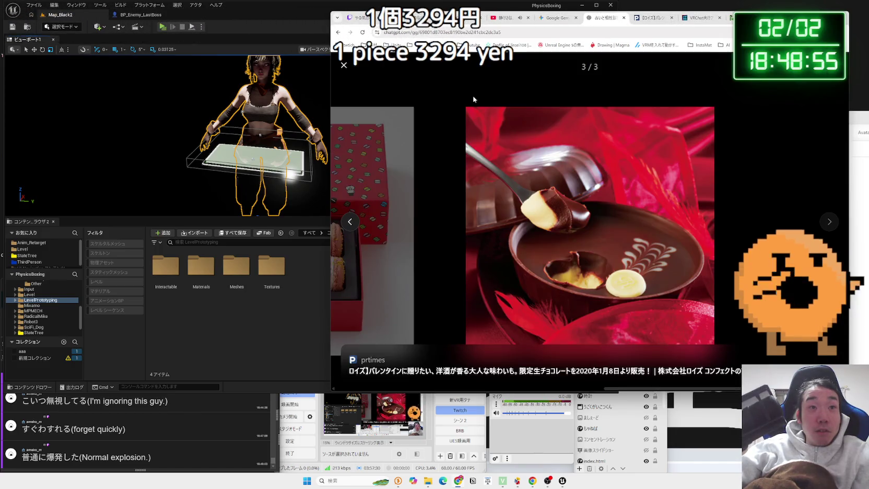
{"action": "left_click", "coordinate": [473, 99]}
{"action": "scroll", "coordinate": [567, 166], "scroll_direction": "down", "scroll_amount": 5}
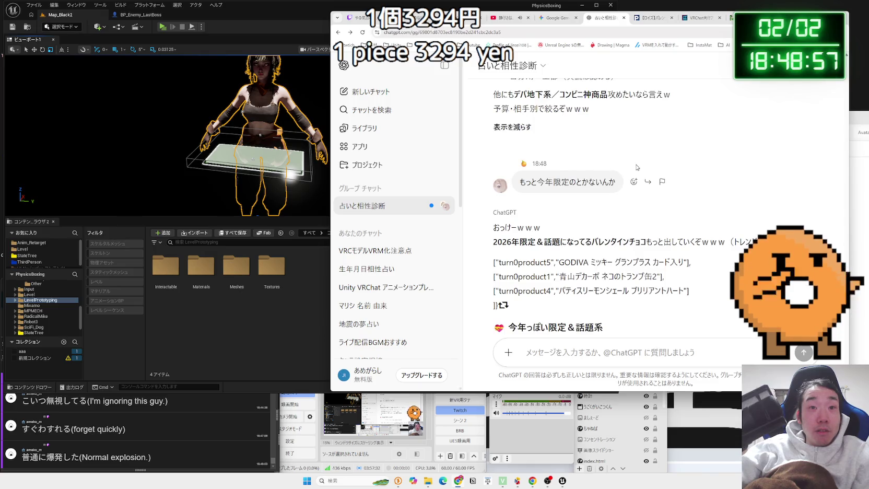
{"action": "scroll", "coordinate": [637, 167], "scroll_direction": "down", "scroll_amount": 2}
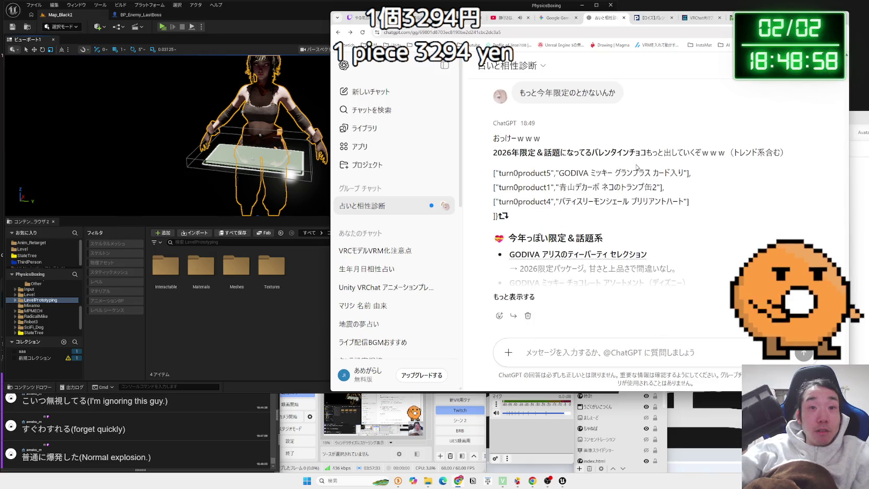
{"action": "left_click", "coordinate": [519, 296]}
Read through the recommended chocolates, briefly highlighting the first two product lines.
{"action": "scroll", "coordinate": [686, 243], "scroll_direction": "up", "scroll_amount": 5}
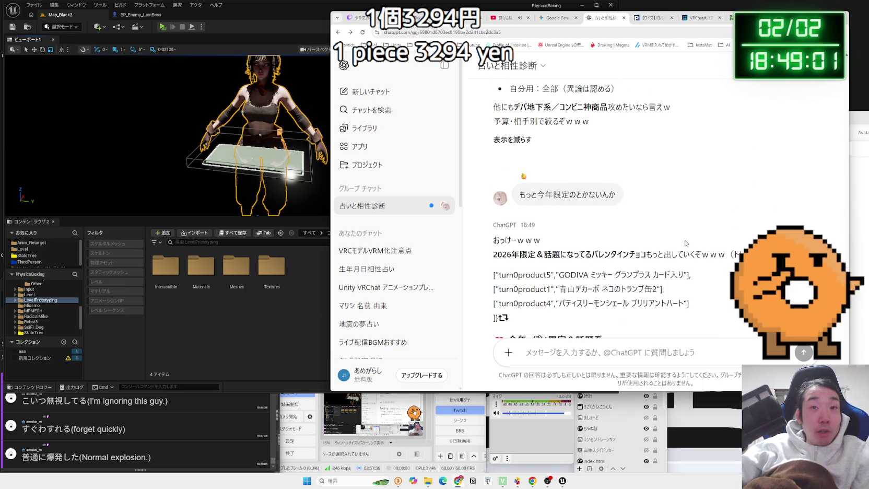
{"action": "scroll", "coordinate": [659, 212], "scroll_direction": "down", "scroll_amount": 4}
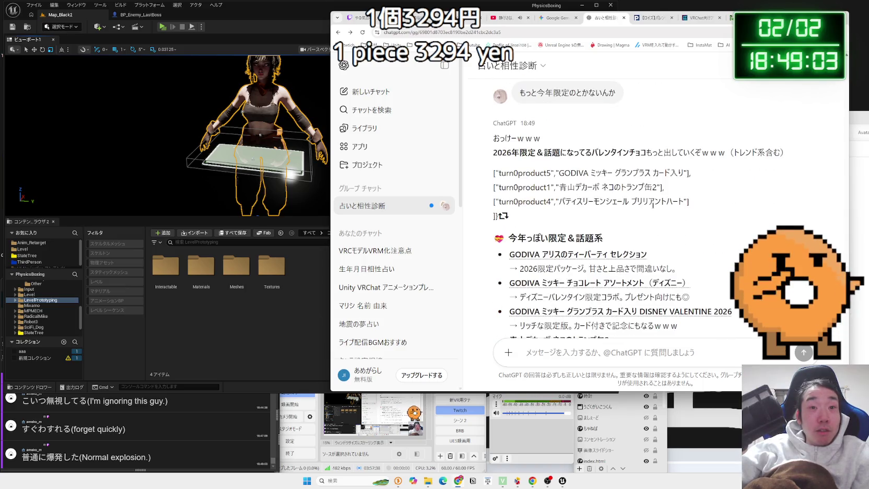
{"action": "scroll", "coordinate": [652, 204], "scroll_direction": "down", "scroll_amount": 10}
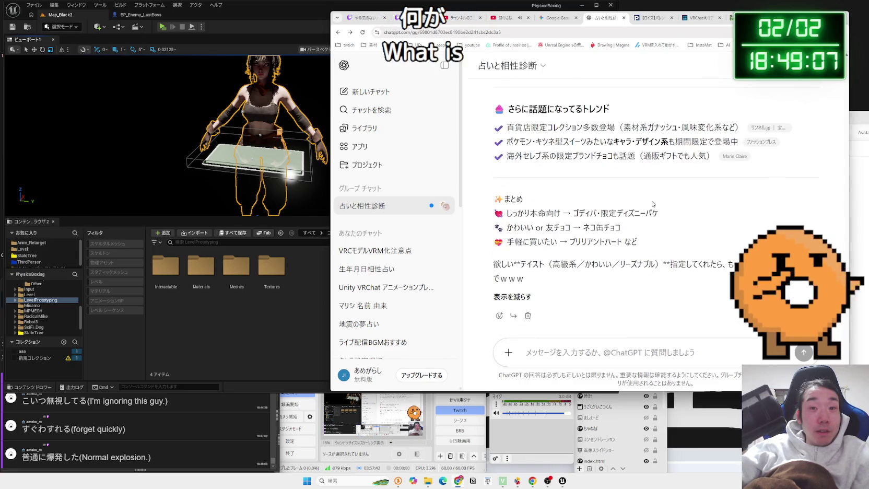
{"action": "scroll", "coordinate": [652, 204], "scroll_direction": "up", "scroll_amount": 3}
{"action": "scroll", "coordinate": [652, 203], "scroll_direction": "up", "scroll_amount": 3}
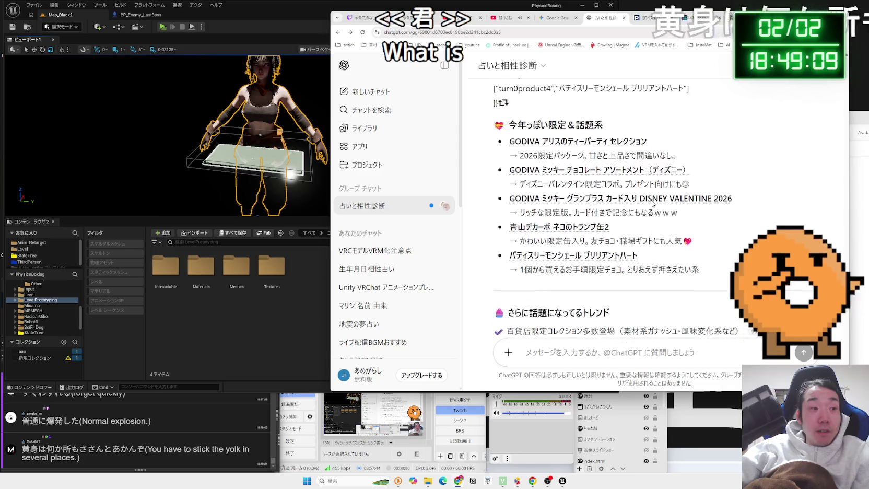
{"action": "scroll", "coordinate": [652, 204], "scroll_direction": "up", "scroll_amount": 3}
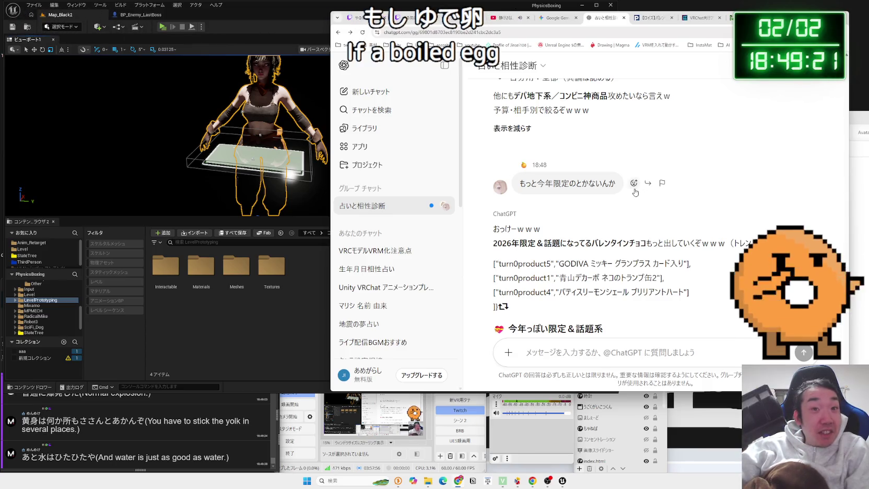
{"action": "scroll", "coordinate": [616, 200], "scroll_direction": "down", "scroll_amount": 2}
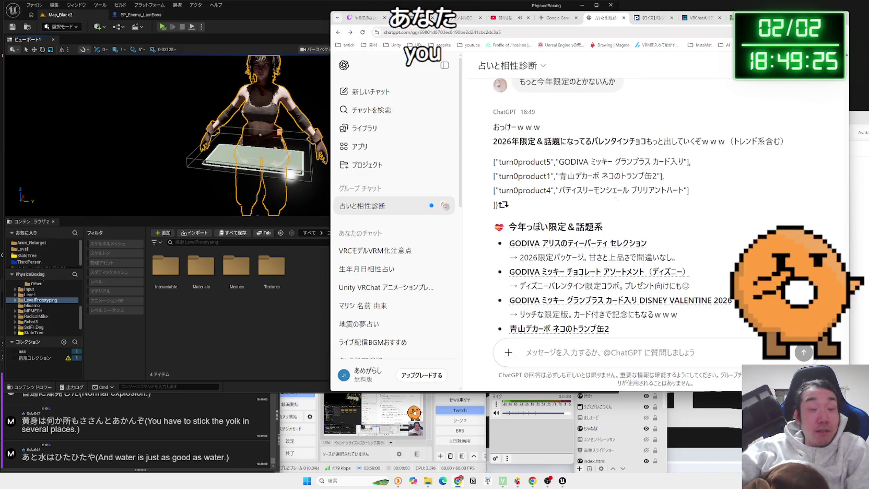
{"action": "scroll", "coordinate": [188, 445], "scroll_direction": "up", "scroll_amount": 10}
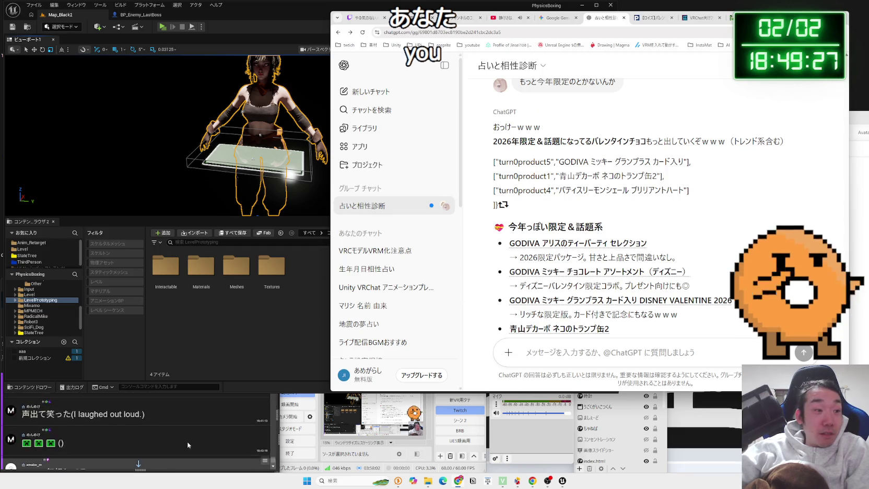
{"action": "scroll", "coordinate": [188, 445], "scroll_direction": "down", "scroll_amount": 5}
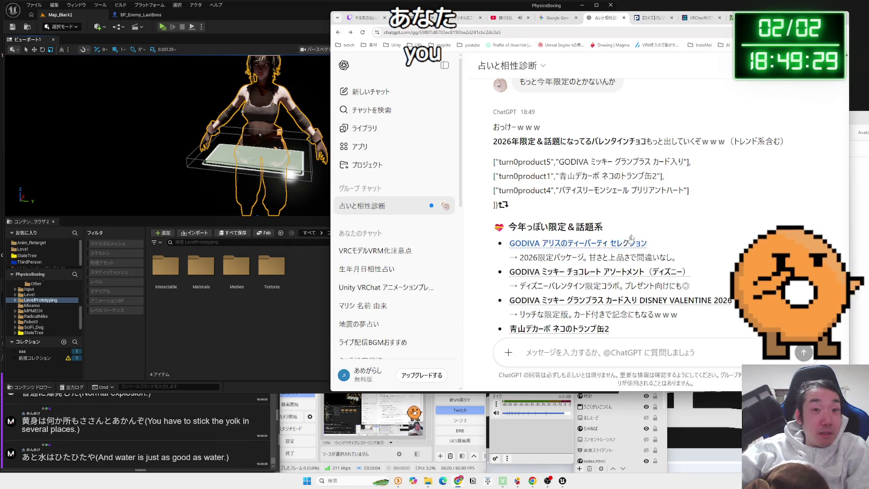
{"action": "left_click_drag", "start_coordinate": [499, 162], "coordinate": [659, 176]}
{"action": "left_click", "coordinate": [658, 176]}
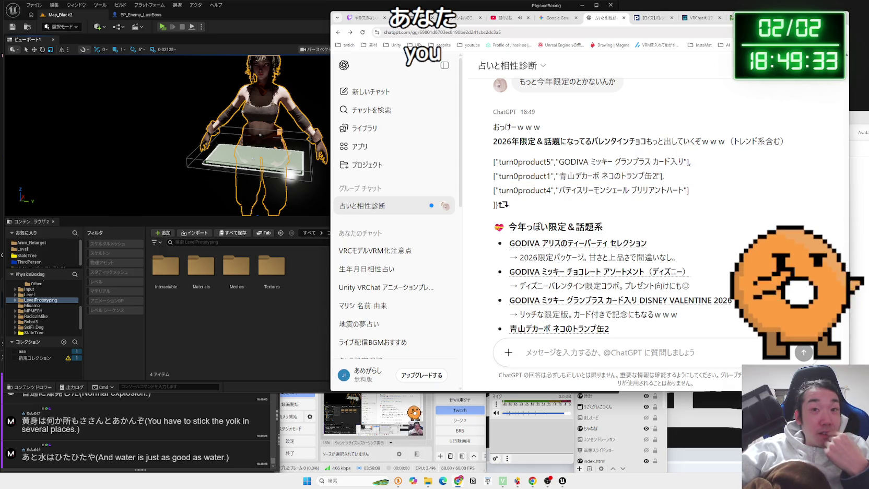
Scroll past the trending-chocolate lines down to the まとめ summary by gift purpose.
{"action": "scroll", "coordinate": [681, 173], "scroll_direction": "down", "scroll_amount": 2}
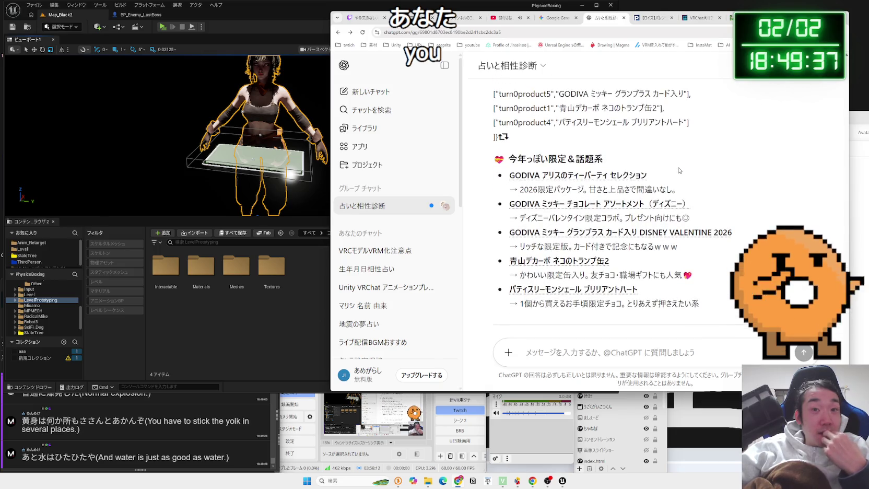
{"action": "scroll", "coordinate": [679, 170], "scroll_direction": "down", "scroll_amount": 3}
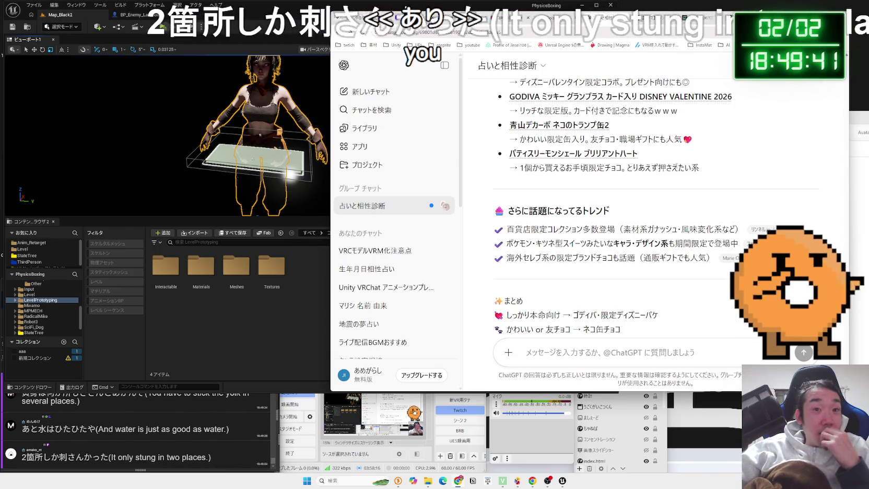
{"action": "scroll", "coordinate": [653, 209], "scroll_direction": "down", "scroll_amount": 2}
{"action": "mouse_move", "coordinate": [722, 161]}
{"action": "left_mouse_down"}
{"action": "mouse_move", "coordinate": [508, 161]}
{"action": "mouse_move", "coordinate": [710, 190]}
{"action": "mouse_move", "coordinate": [731, 176]}
{"action": "mouse_move", "coordinate": [652, 189]}
{"action": "mouse_move", "coordinate": [698, 190]}
{"action": "left_mouse_up"}
{"action": "double_click", "coordinate": [518, 160]}
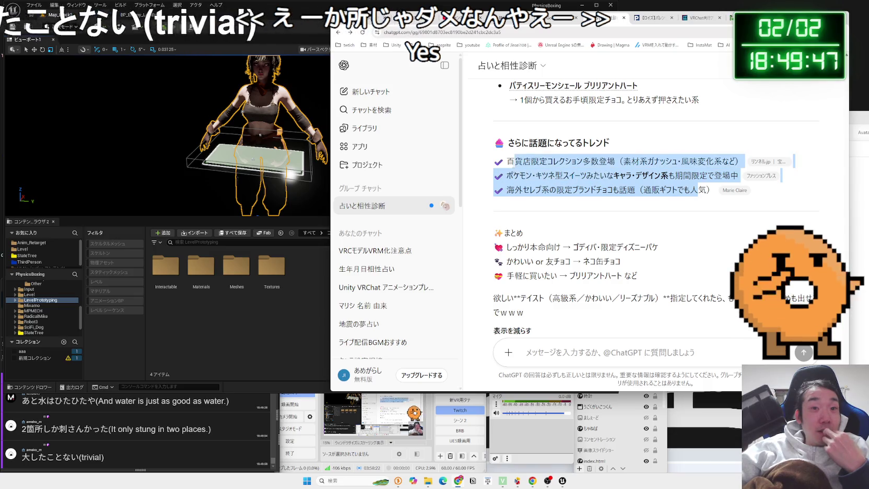
{"action": "left_click", "coordinate": [610, 168]}
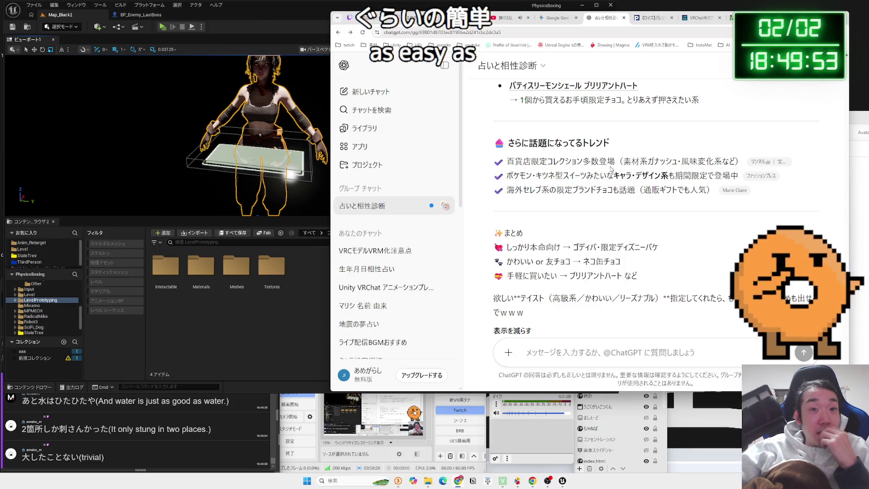
{"action": "scroll", "coordinate": [611, 168], "scroll_direction": "down", "scroll_amount": 1}
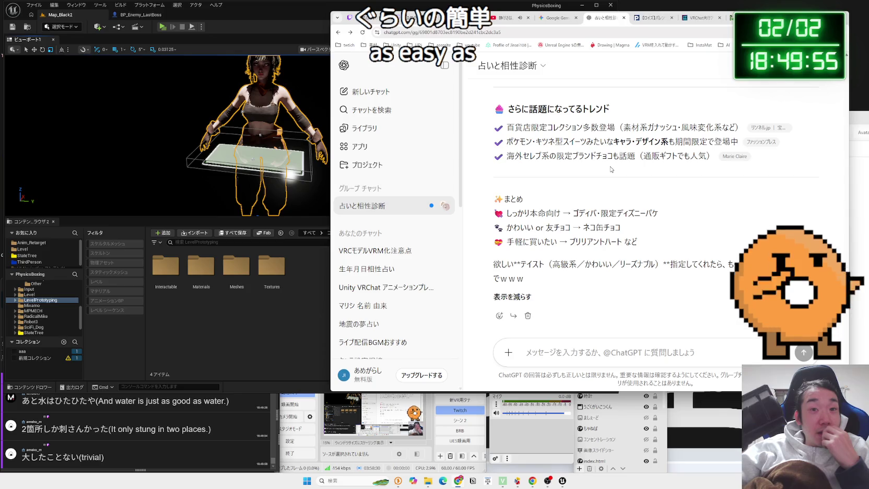
Cycle through the Chrome tabs to the lo-fi music video, then bring Unreal Editor forward.
{"action": "left_click", "coordinate": [650, 20]}
{"action": "left_click", "coordinate": [675, 18]}
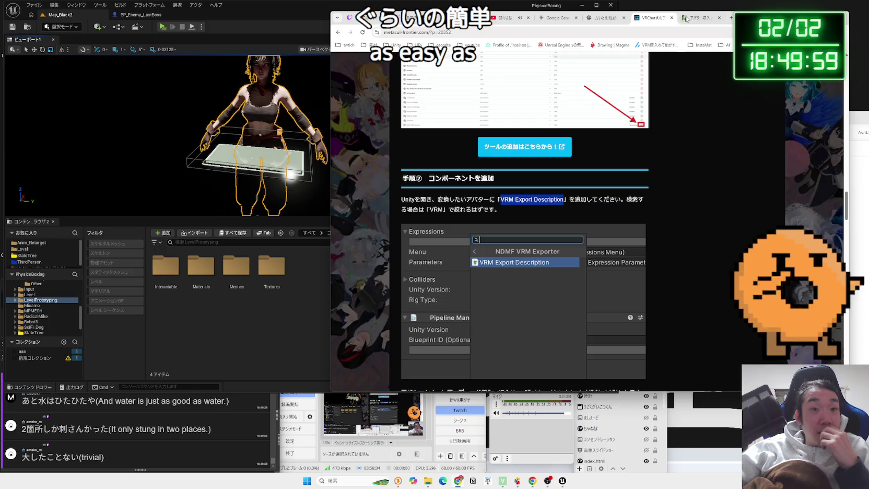
{"action": "left_click", "coordinate": [695, 20]}
{"action": "left_click", "coordinate": [548, 23]}
{"action": "left_click", "coordinate": [506, 19]}
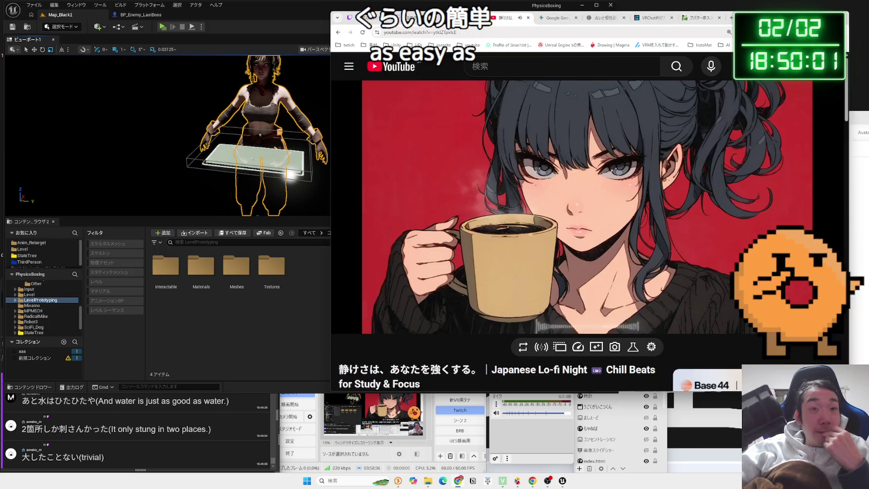
{"action": "left_click", "coordinate": [280, 12]}
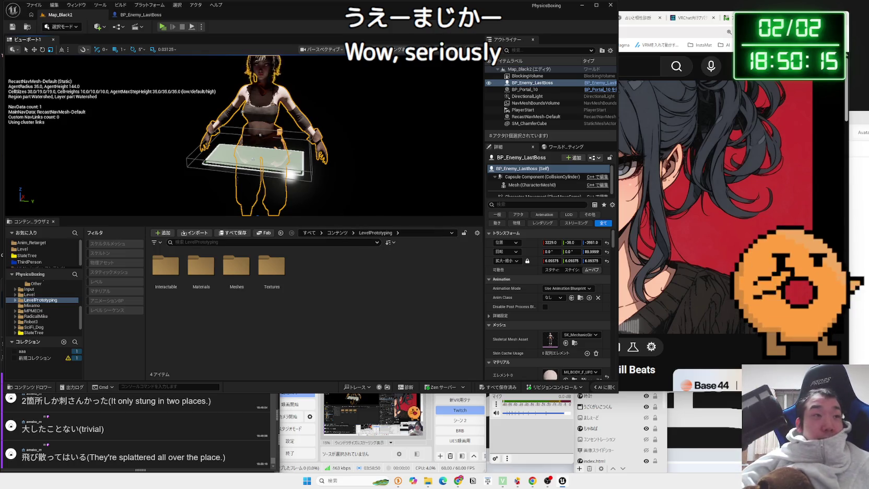
Play-test the level, walking the robot toward the boss, then stop the session.
{"action": "key", "text": "w"}
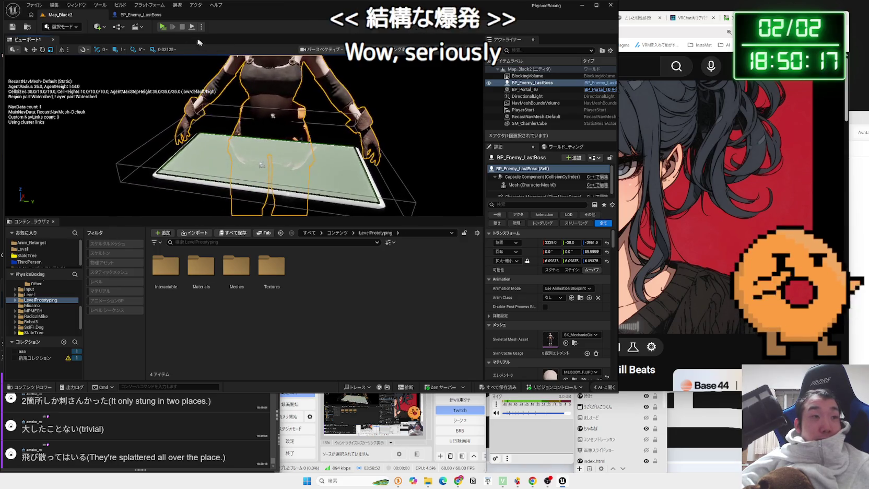
{"action": "key", "text": "alt+p"}
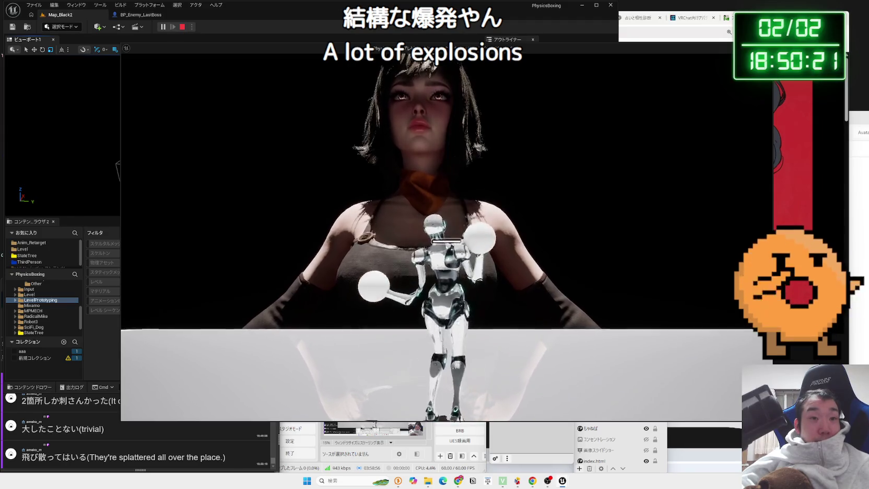
{"action": "key", "text": "w"}
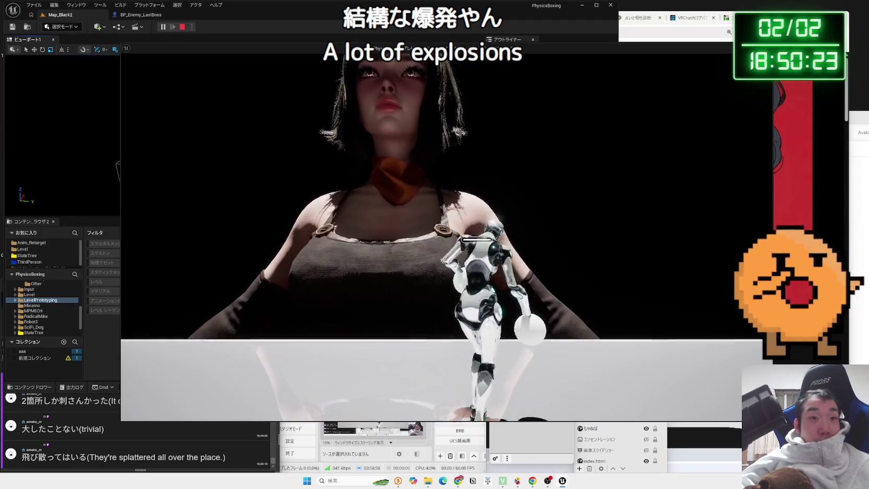
{"action": "key", "text": "Escape"}
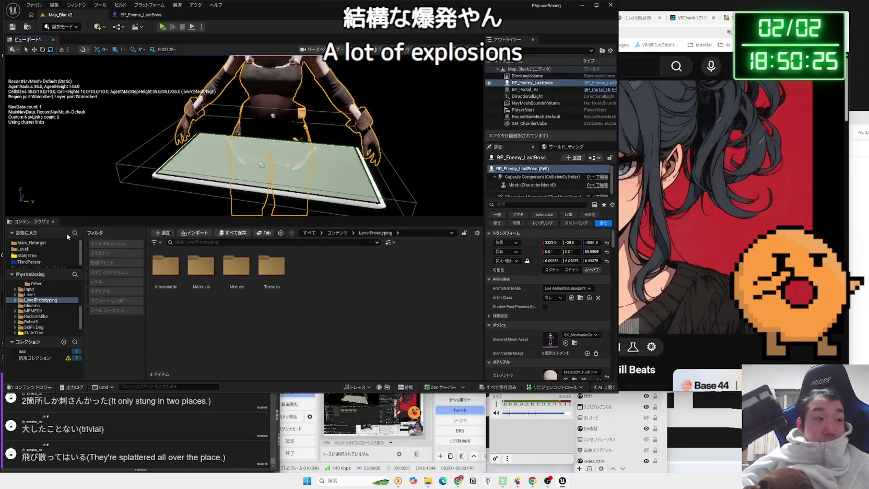
Look through the LevelPrototyping Meshes folder and the Robot3 asset folder.
{"action": "double_click", "coordinate": [237, 266]}
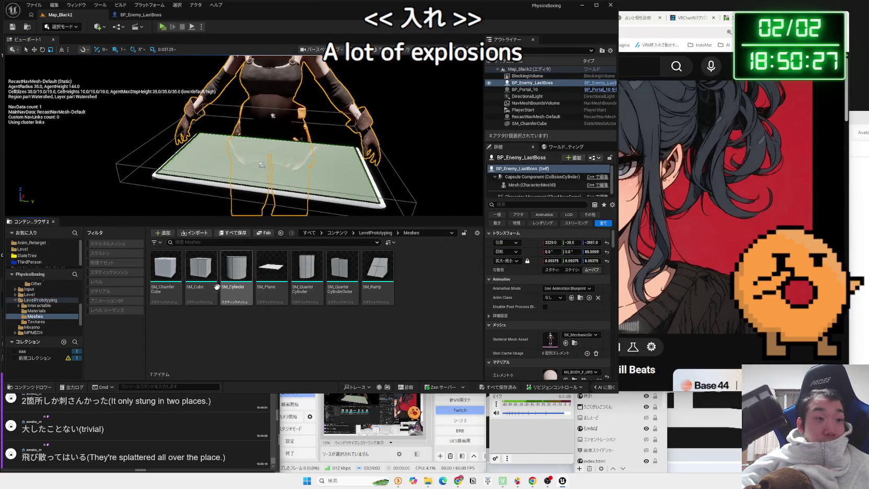
{"action": "key", "text": "alt+Left"}
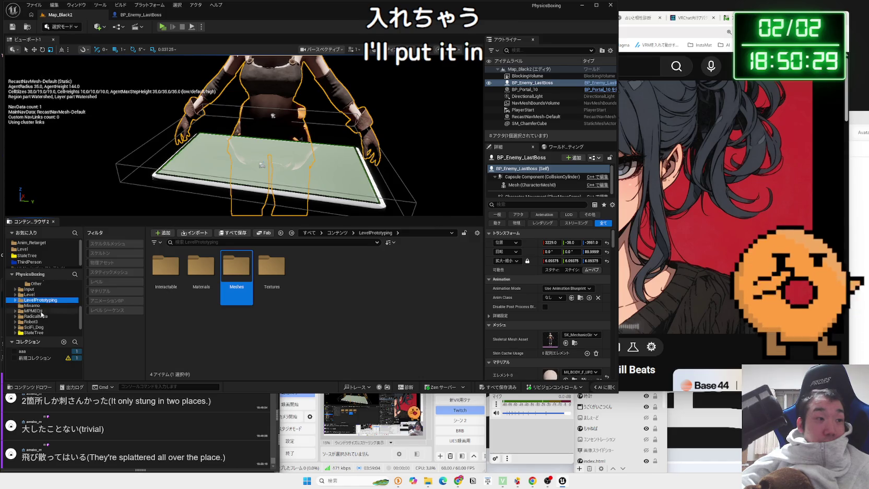
{"action": "left_click", "coordinate": [41, 316]}
{"action": "left_click", "coordinate": [43, 322]}
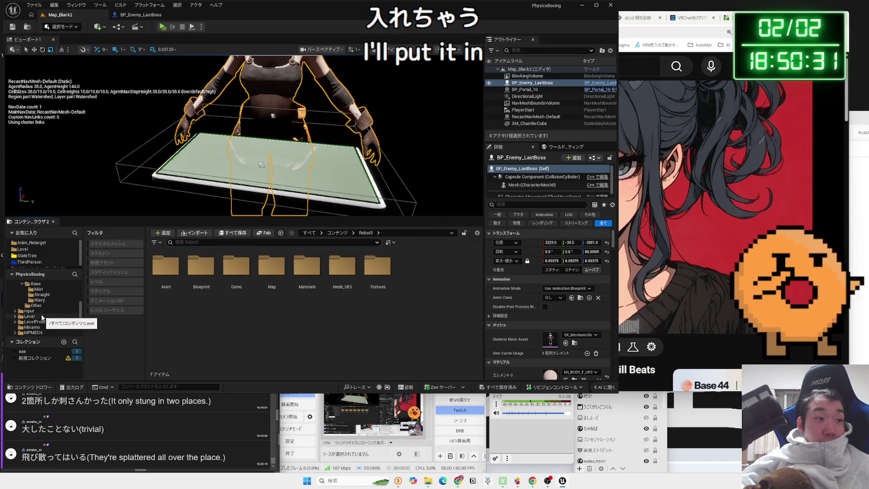
{"action": "scroll", "coordinate": [40, 314], "scroll_direction": "up", "scroll_amount": 3}
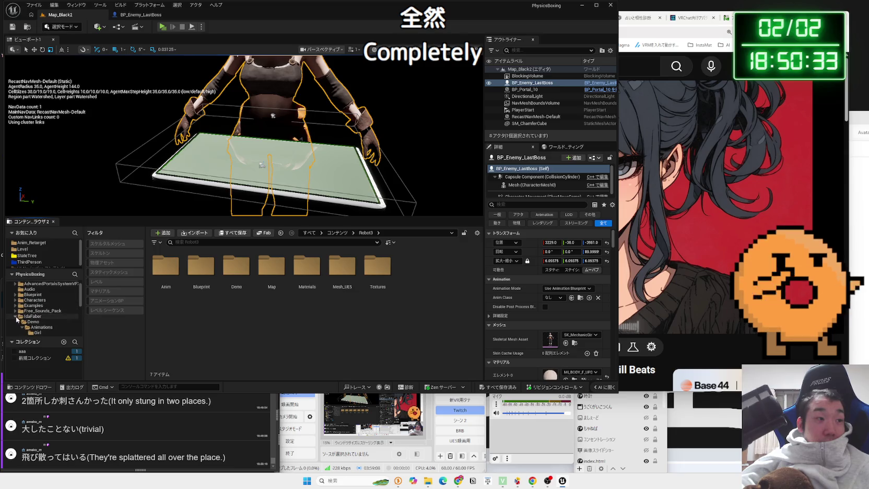
Browse the IdaFaber Meshes, Girl and Demo folders, then open BP_Enemy_LastBoss.
{"action": "left_click", "coordinate": [34, 317]}
{"action": "double_click", "coordinate": [269, 259]}
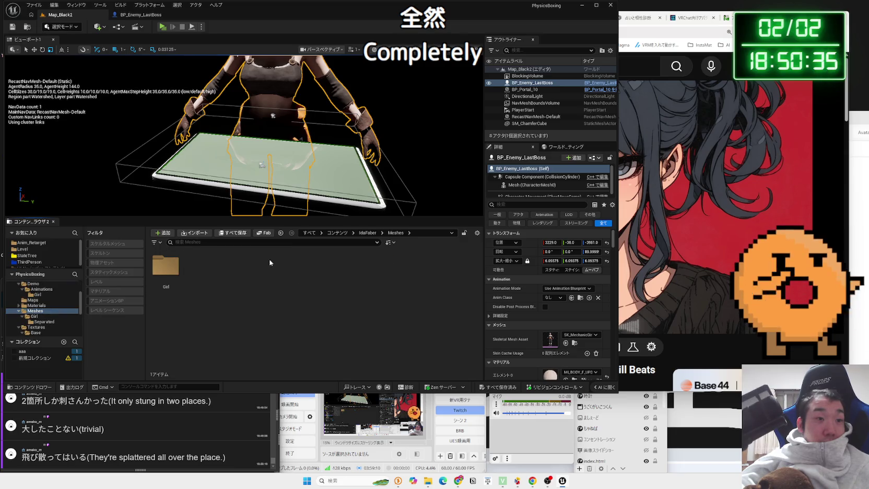
{"action": "double_click", "coordinate": [173, 264]}
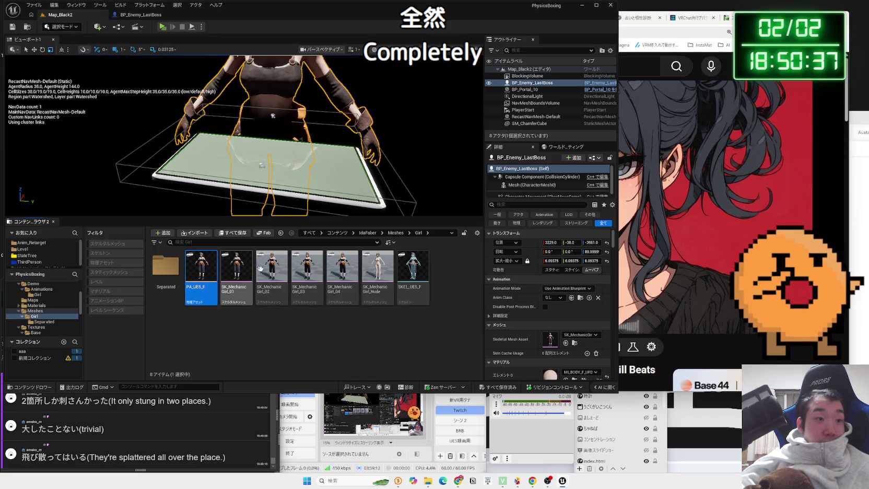
{"action": "double_click", "coordinate": [166, 268]}
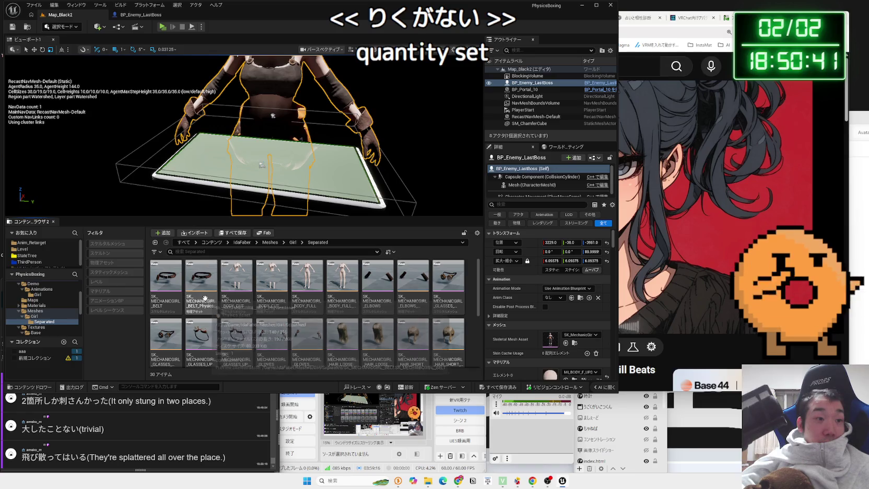
{"action": "scroll", "coordinate": [205, 299], "scroll_direction": "down", "scroll_amount": 5}
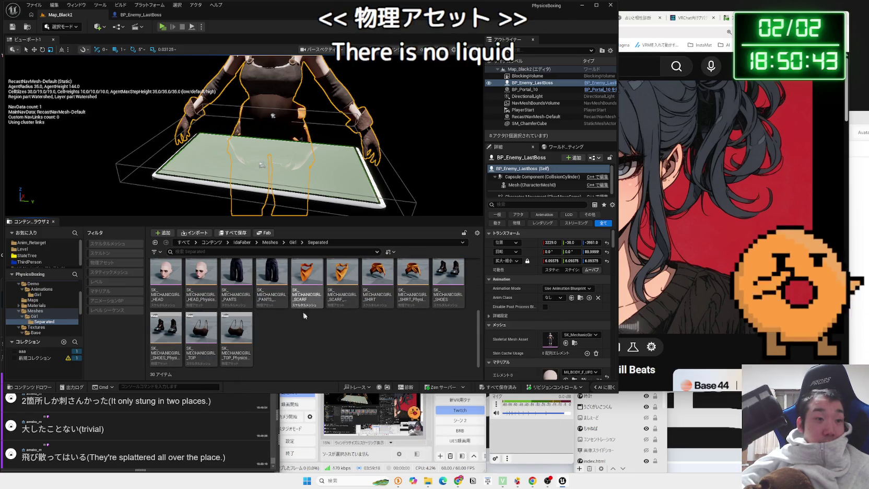
{"action": "key", "text": "alt+Left"}
{"action": "key", "text": "alt+Left"}
{"action": "key", "text": "alt+Left"}
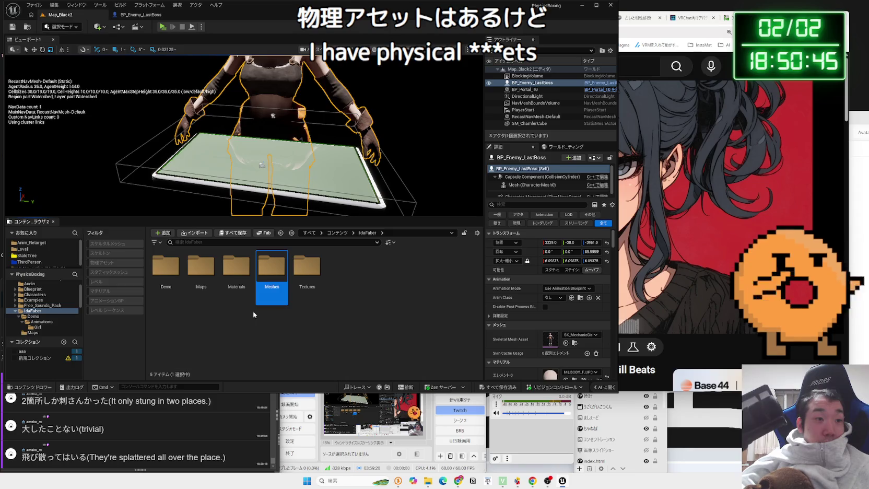
{"action": "double_click", "coordinate": [201, 271]}
{"action": "key", "text": "alt+Left"}
{"action": "key", "text": "alt+Left"}
{"action": "key", "text": "alt+Left"}
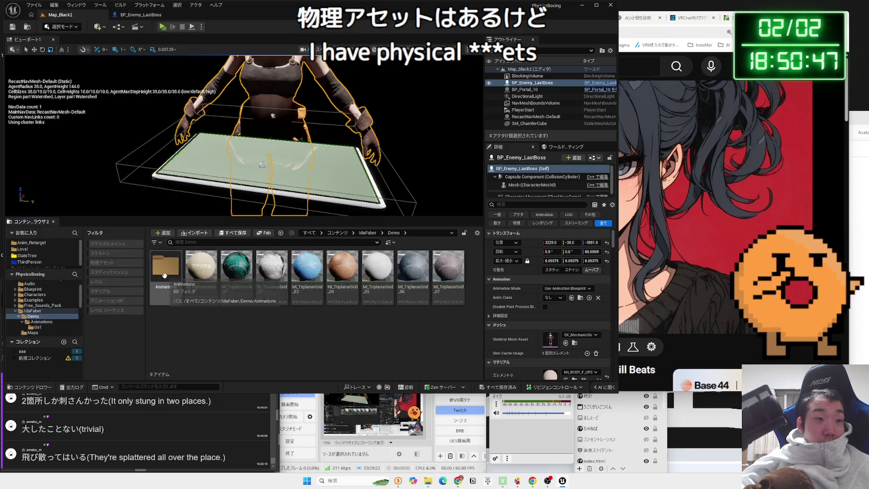
{"action": "double_click", "coordinate": [165, 284]}
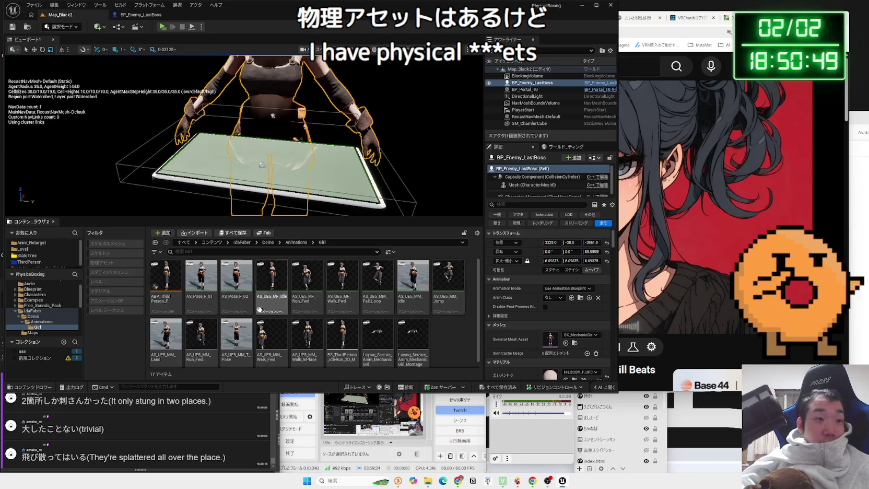
{"action": "key", "text": "alt+Left"}
{"action": "key", "text": "alt+Left"}
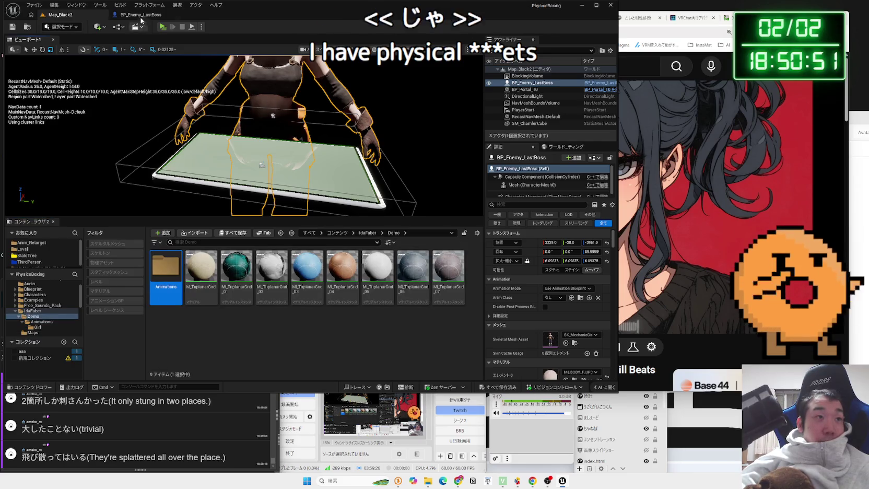
{"action": "key", "text": "ctrl+e"}
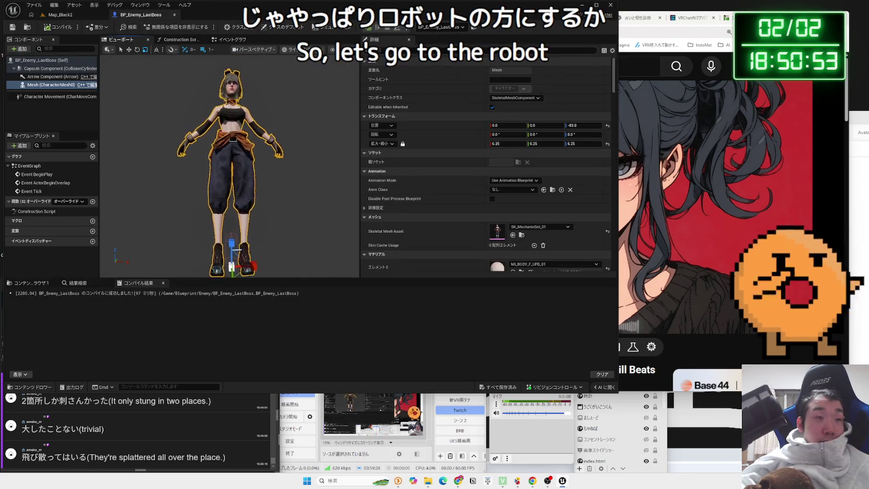
Set the boss Mesh component's Skeletal Mesh Asset to SKM_Robot3_Full.
{"action": "left_click", "coordinate": [566, 227]}
{"action": "scroll", "coordinate": [565, 319], "scroll_direction": "down", "scroll_amount": 5}
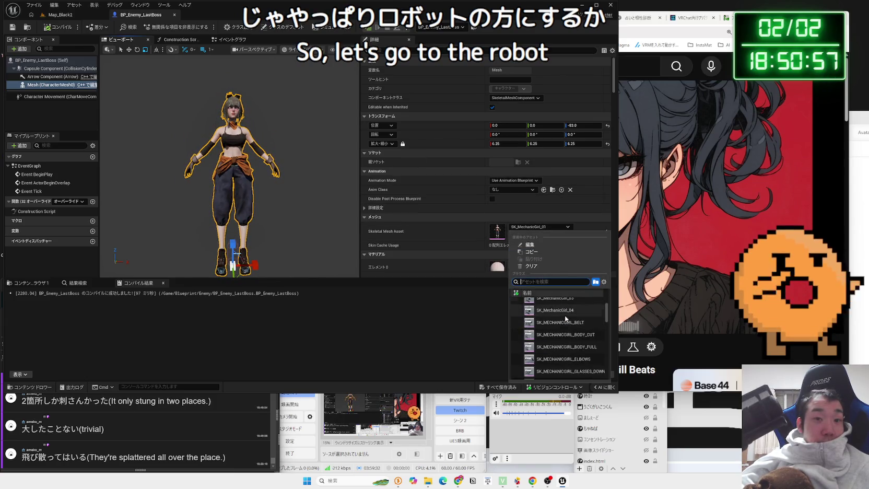
{"action": "scroll", "coordinate": [600, 333], "scroll_direction": "up", "scroll_amount": 5}
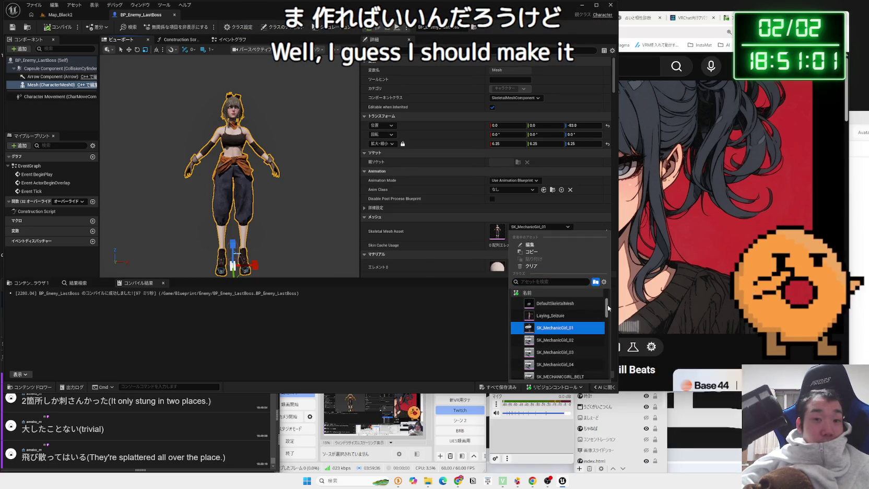
{"action": "mouse_move", "coordinate": [607, 302]}
{"action": "left_mouse_down"}
{"action": "mouse_move", "coordinate": [608, 337]}
{"action": "mouse_move", "coordinate": [605, 328]}
{"action": "left_mouse_up"}
{"action": "left_click", "coordinate": [220, 183]}
{"action": "scroll", "coordinate": [219, 183], "scroll_direction": "up", "scroll_amount": 5}
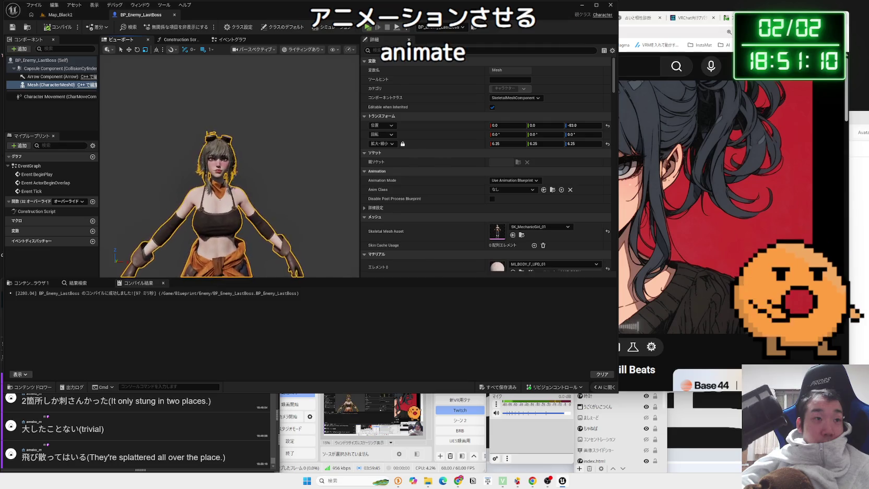
{"action": "scroll", "coordinate": [230, 162], "scroll_direction": "up", "scroll_amount": 5}
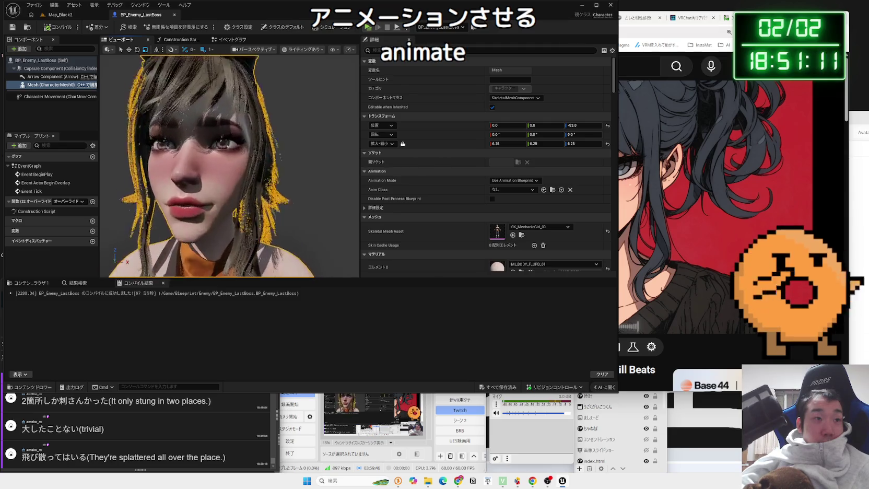
{"action": "scroll", "coordinate": [230, 161], "scroll_direction": "down", "scroll_amount": 2}
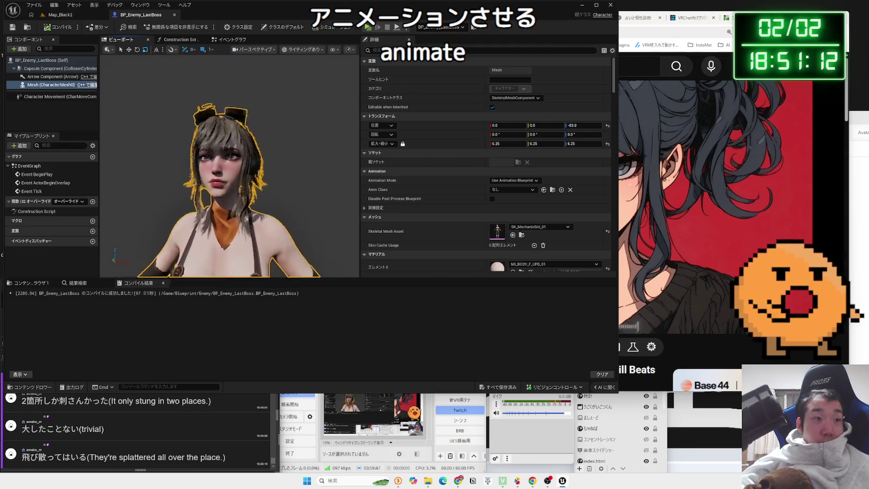
{"action": "scroll", "coordinate": [230, 183], "scroll_direction": "down", "scroll_amount": 4}
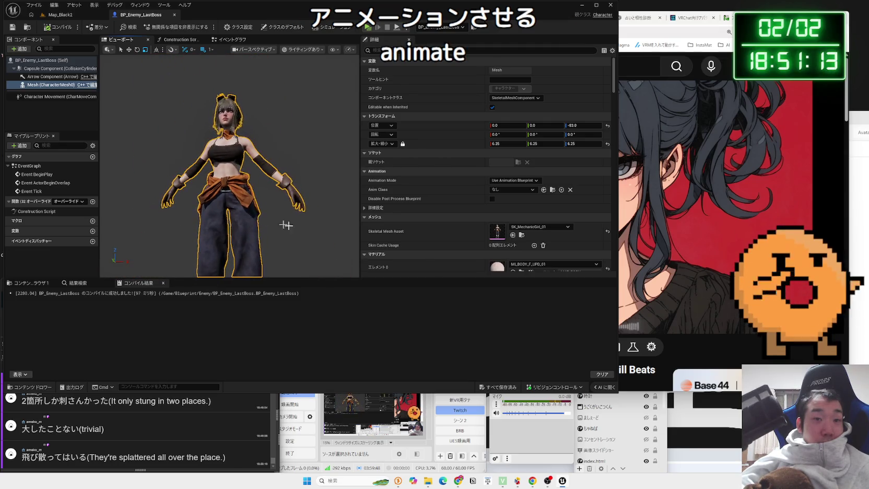
{"action": "left_click", "coordinate": [543, 226]}
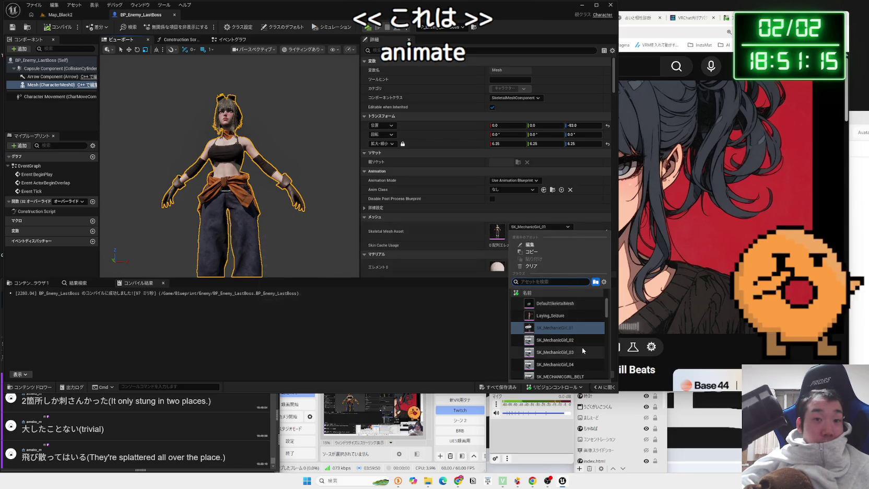
{"action": "scroll", "coordinate": [556, 324], "scroll_direction": "down", "scroll_amount": 3}
{"action": "left_click", "coordinate": [558, 323]}
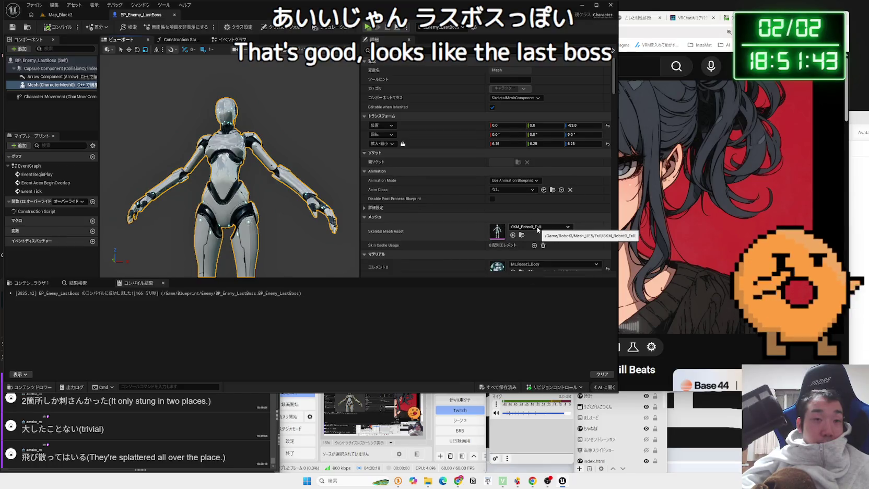
Check the event graph and Anim Class list, leaving no animation class, then return to Map_Black2.
{"action": "left_click", "coordinate": [223, 41]}
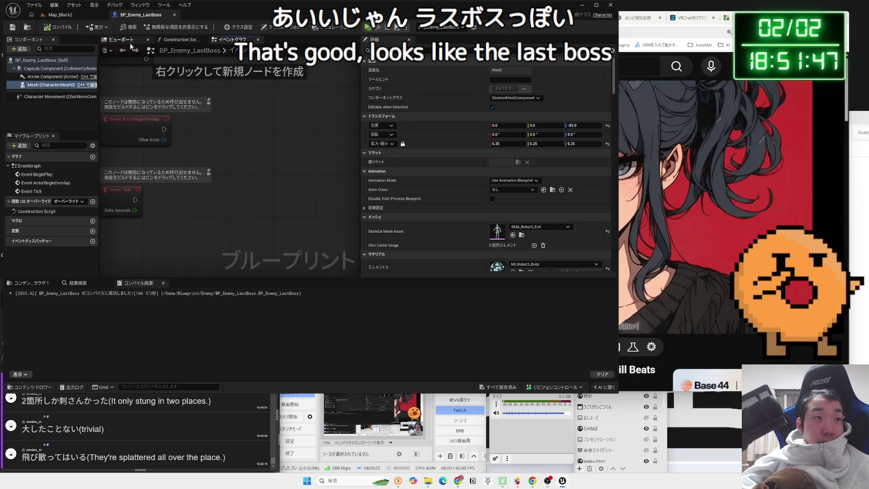
{"action": "left_click", "coordinate": [121, 40]}
{"action": "left_click", "coordinate": [513, 189]}
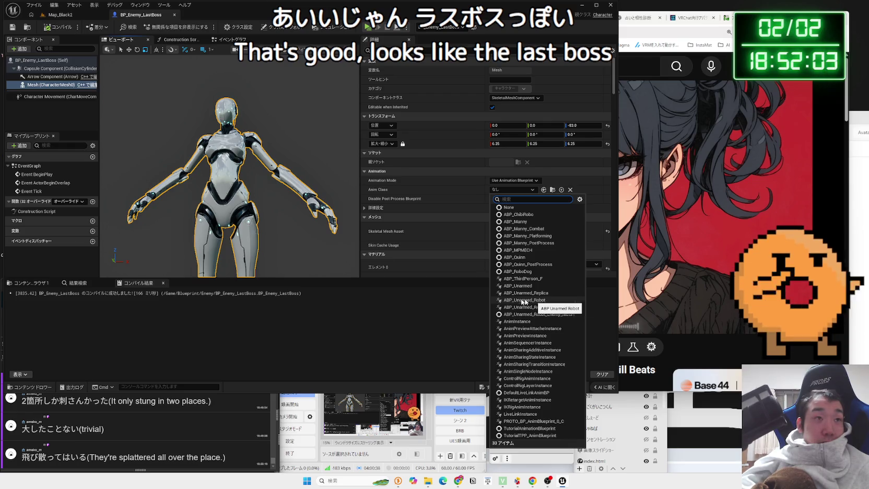
{"action": "left_click", "coordinate": [290, 198]}
{"action": "left_click", "coordinate": [66, 15]}
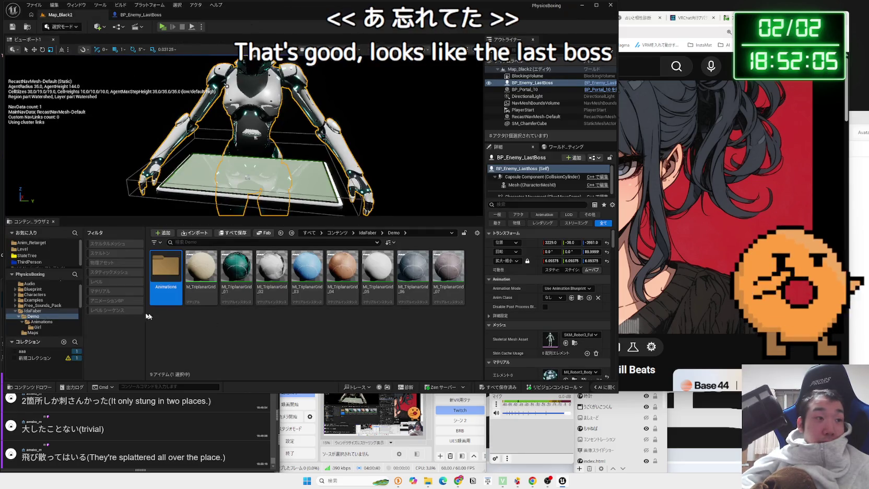
Load the Map_Black1 level from Level > BlackStage and select the replica enemies.
{"action": "left_click", "coordinate": [23, 249]}
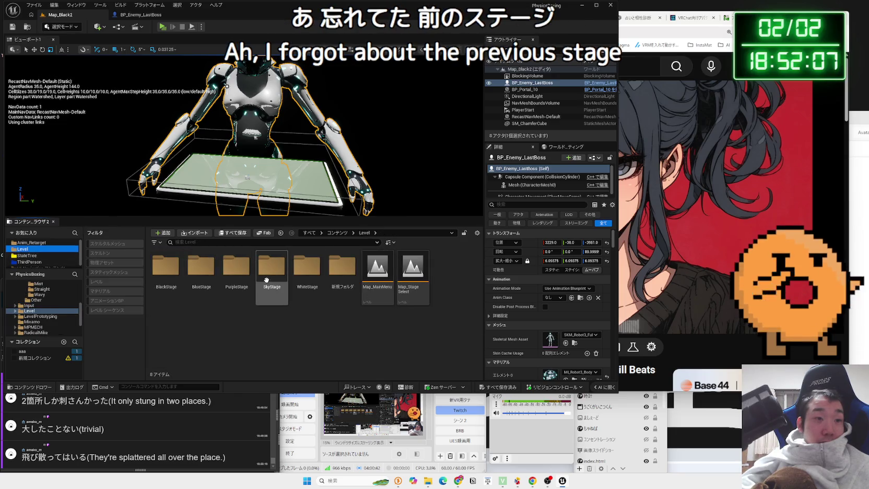
{"action": "double_click", "coordinate": [175, 269]}
{"action": "left_click", "coordinate": [176, 272]}
{"action": "double_click", "coordinate": [177, 277]}
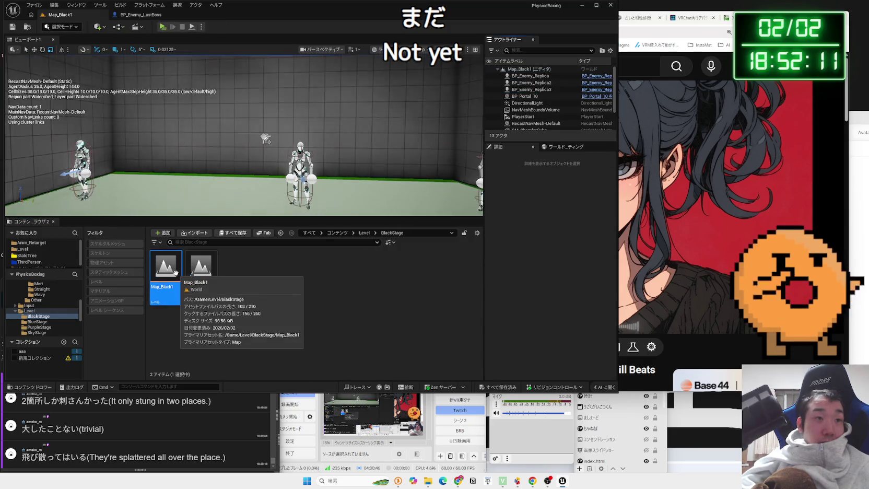
{"action": "left_click", "coordinate": [530, 76]}
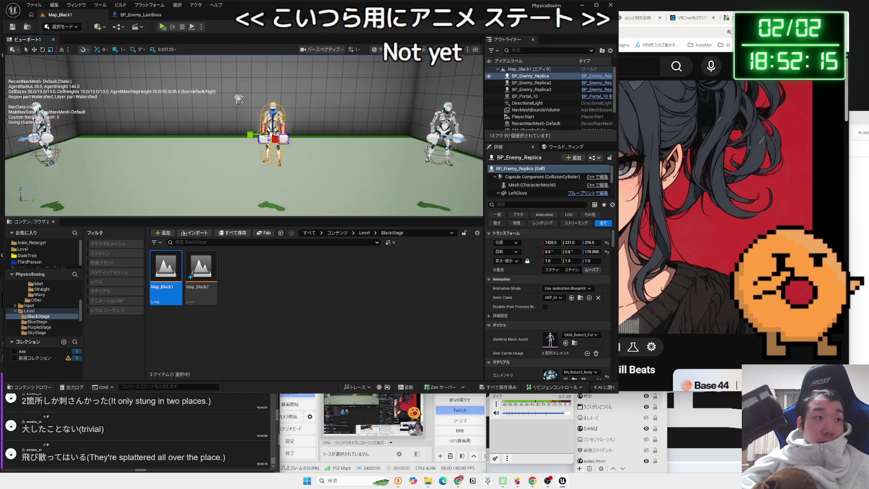
{"action": "left_click", "coordinate": [44, 134]}
Open StateTree_Replica from the StateTree > Replica folder.
{"action": "left_click", "coordinate": [29, 256]}
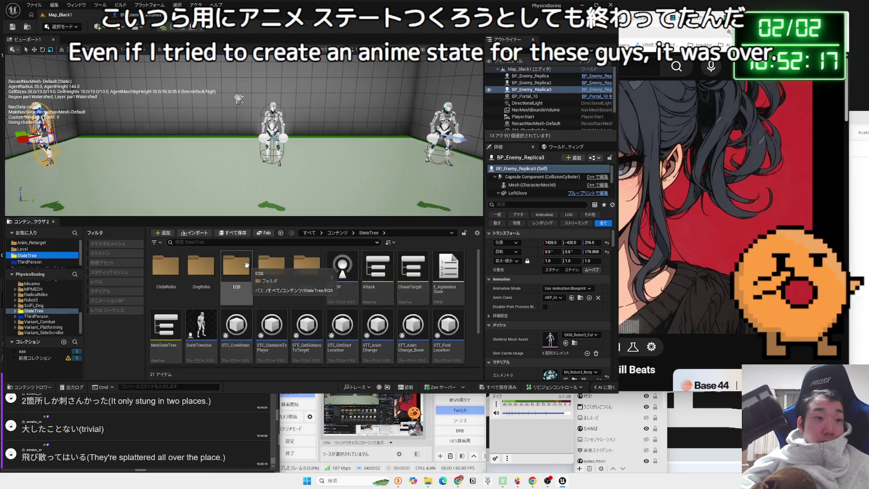
{"action": "double_click", "coordinate": [309, 269]}
{"action": "double_click", "coordinate": [165, 269]}
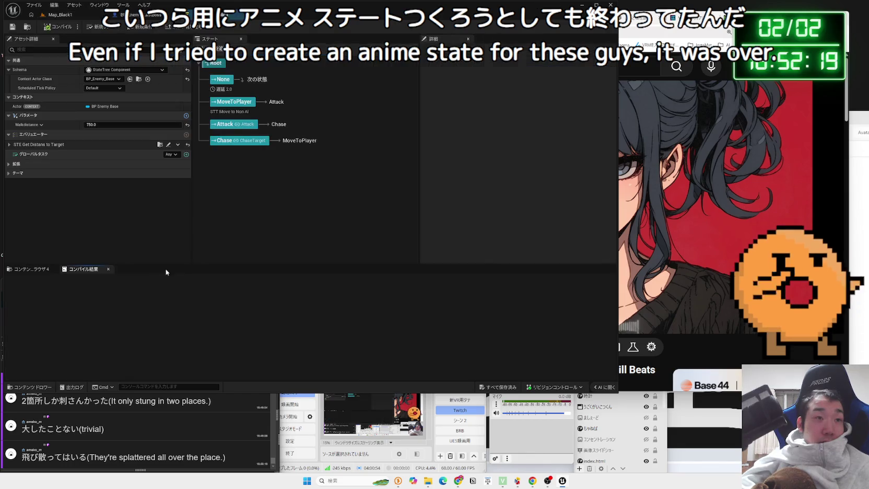
Inspect the Attack and Chase states, then delete the Attack state.
{"action": "left_click", "coordinate": [232, 102]}
{"action": "left_click", "coordinate": [251, 125]}
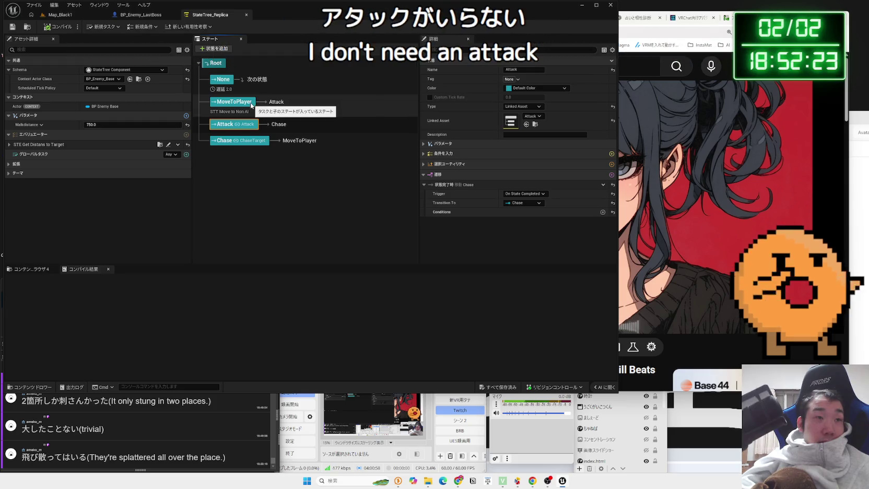
{"action": "left_click", "coordinate": [237, 141]}
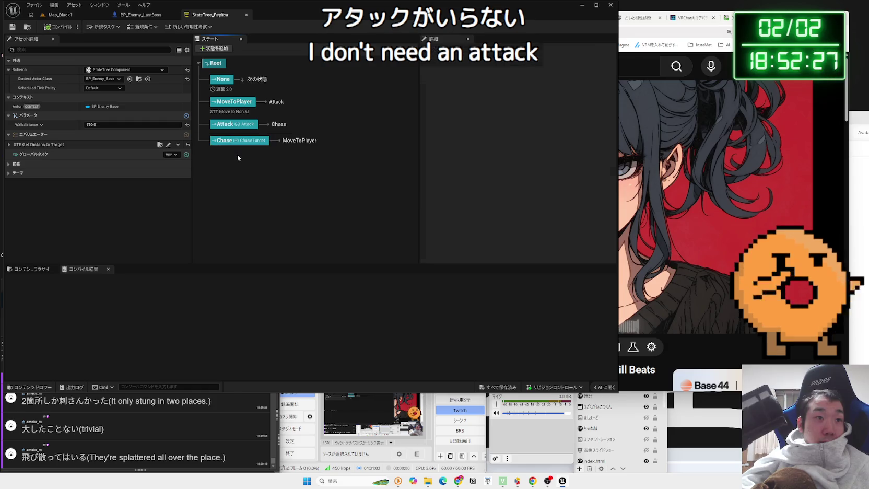
{"action": "left_click", "coordinate": [225, 124]}
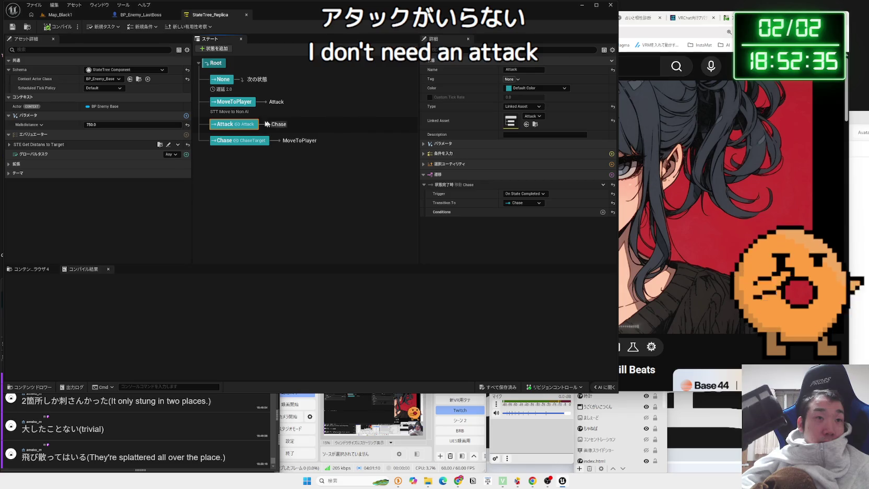
{"action": "right_click", "coordinate": [235, 126]}
{"action": "left_click", "coordinate": [267, 182]}
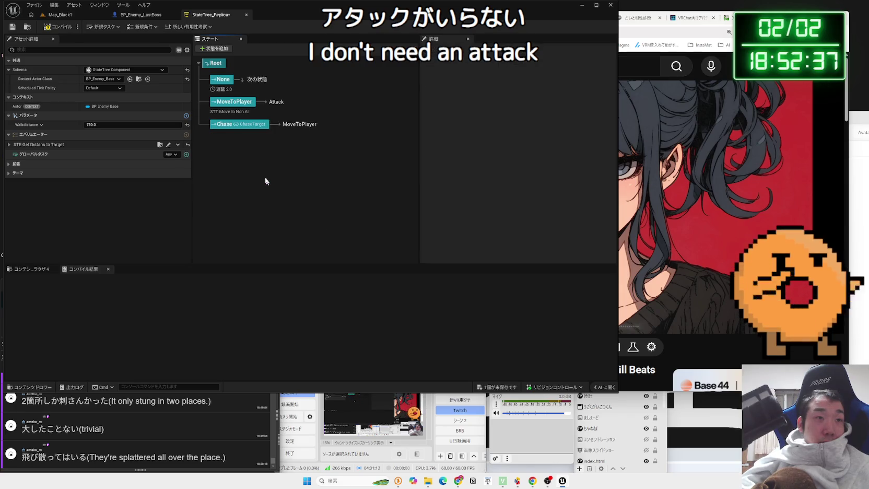
Set MoveToPlayer's completion transition to Next State (次の状態).
{"action": "left_click", "coordinate": [246, 103]}
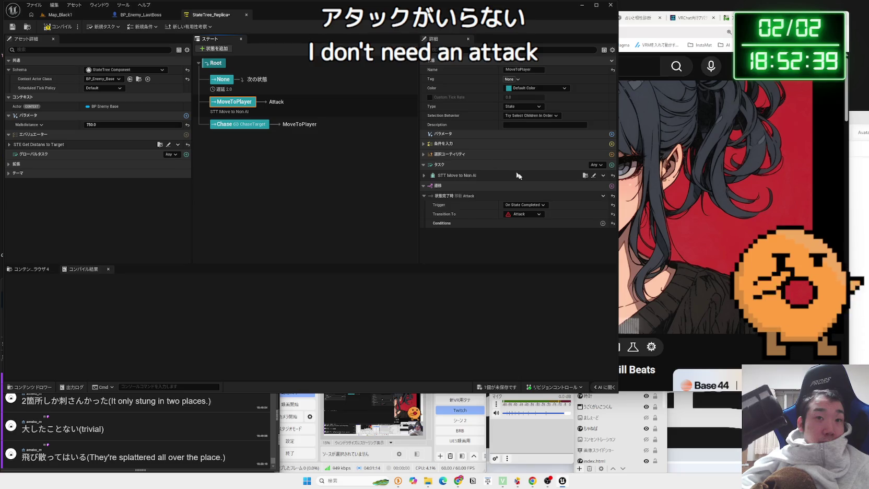
{"action": "left_click", "coordinate": [523, 214]}
{"action": "left_click", "coordinate": [538, 239]}
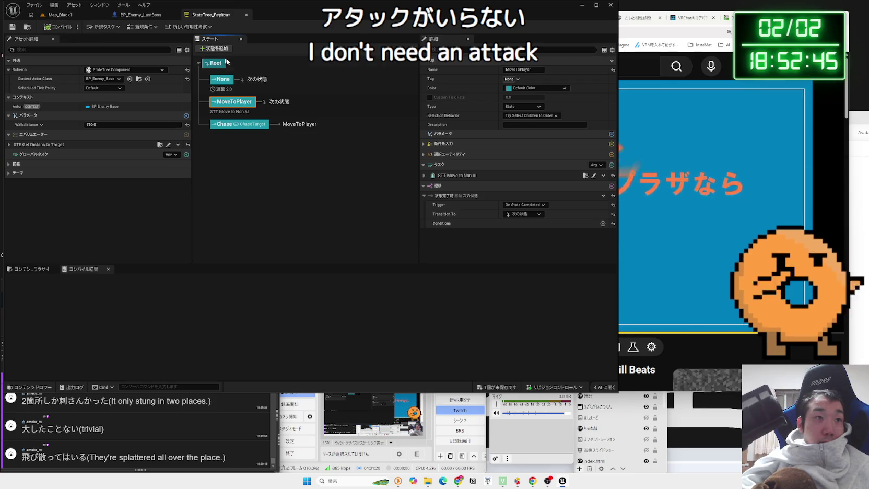
{"action": "left_click", "coordinate": [222, 80]}
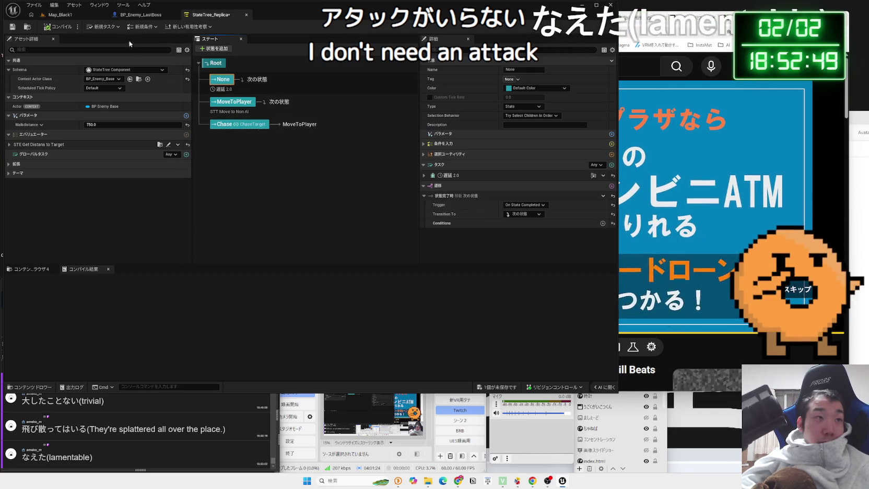
{"action": "key", "text": "alt+Tab"}
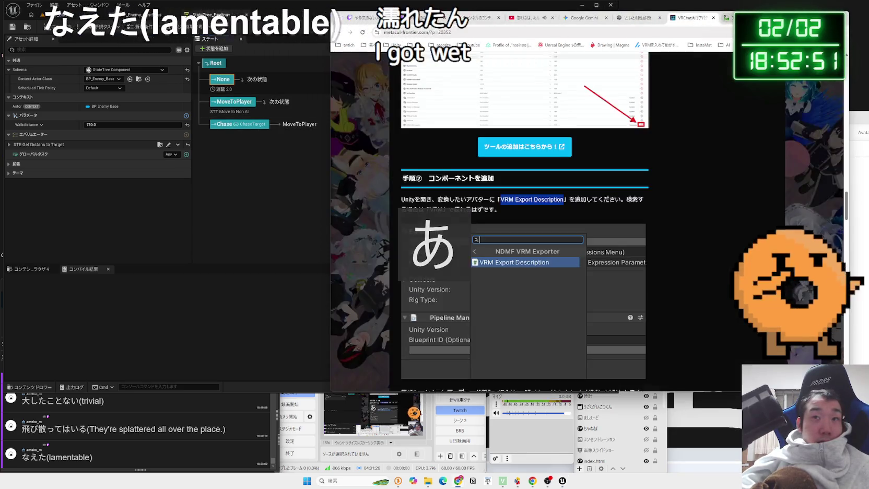
Glance at YouTube and the 占いと相性診断 chocolate summary, then return to the StateTree editor.
{"action": "key", "text": "ctrl+4"}
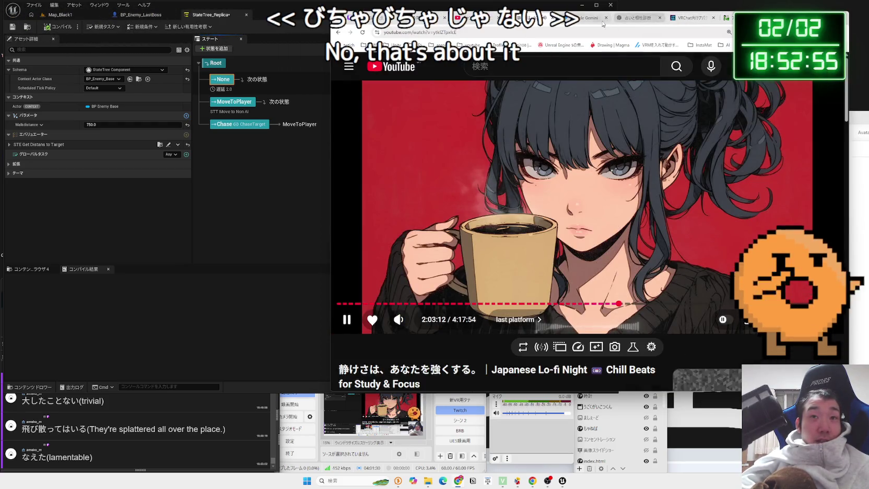
{"action": "left_click", "coordinate": [622, 18]}
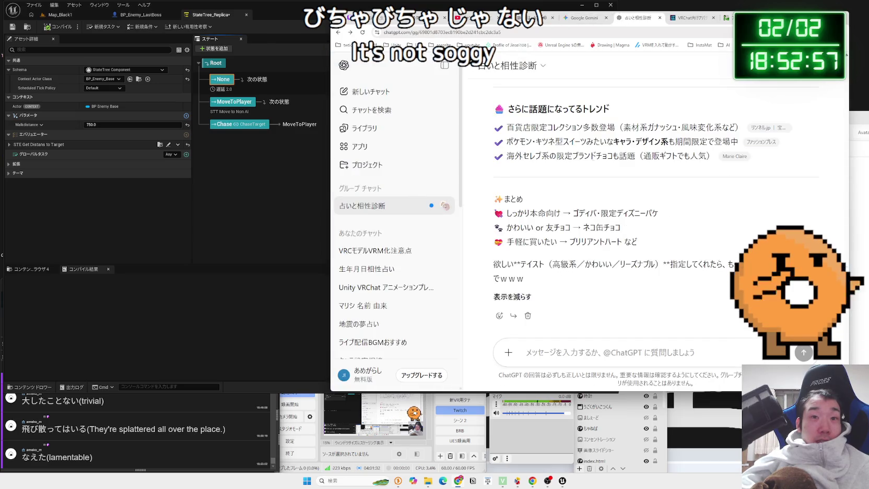
{"action": "left_click", "coordinate": [284, 16]}
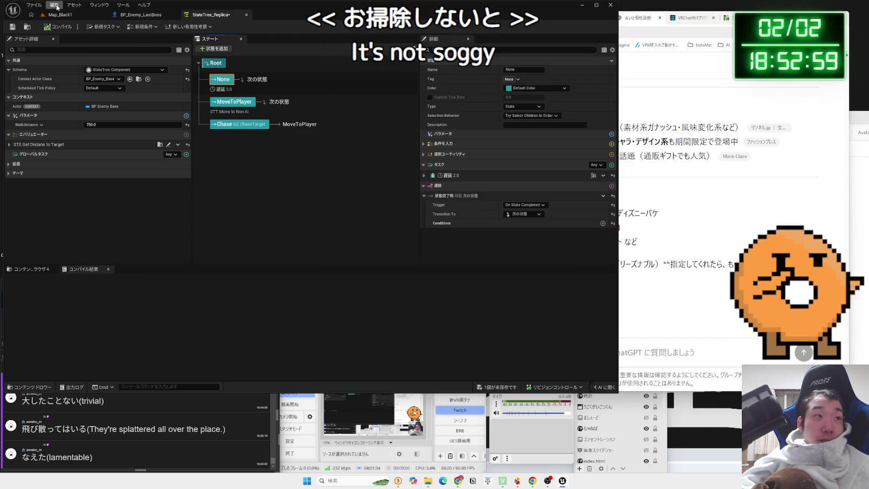
Play-test Map_Black1 with the three replica enemies, then return to StateTree_Replica.
{"action": "left_click", "coordinate": [61, 14]}
{"action": "left_click", "coordinate": [161, 26]}
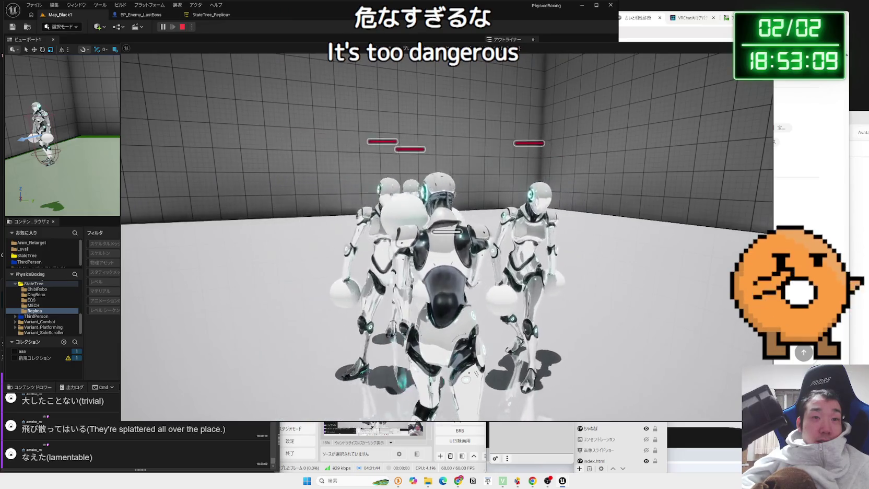
{"action": "key", "text": "Escape"}
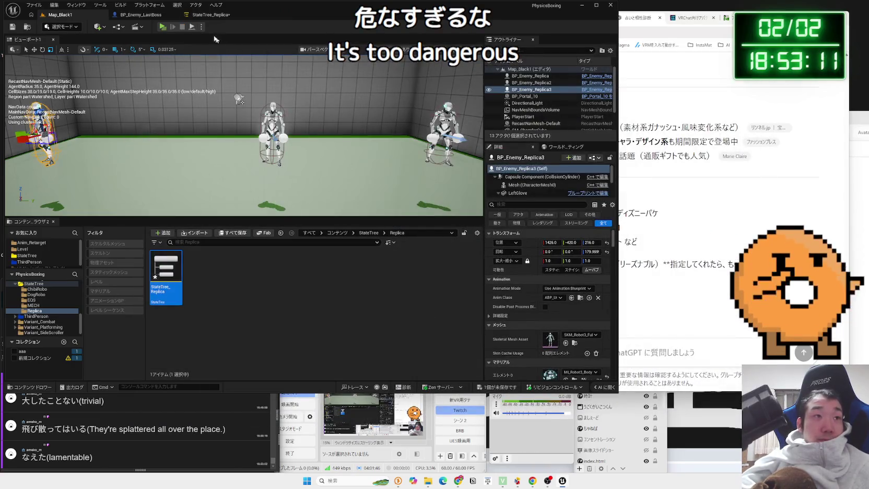
{"action": "left_click", "coordinate": [199, 16]}
{"action": "left_click", "coordinate": [258, 168]}
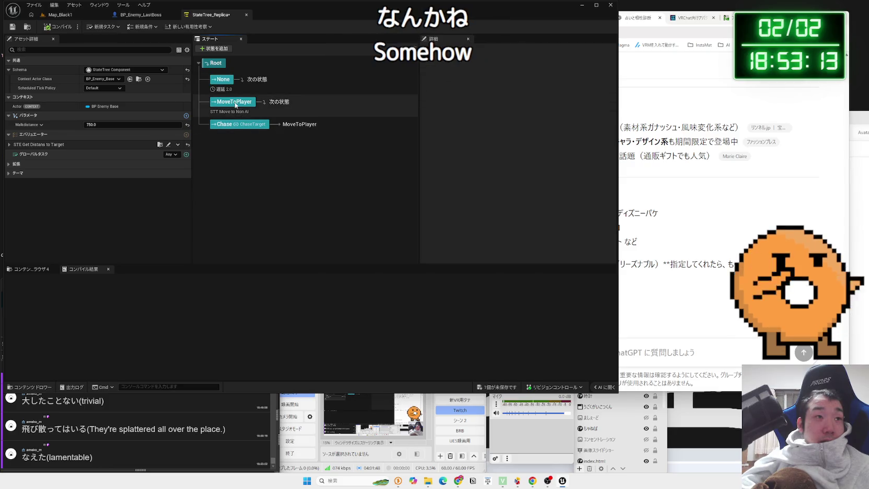
Assign StateTree_Replica to BP_Enemy_Replica's StateTree component in place of NewStateTree.
{"action": "left_click", "coordinate": [78, 16]}
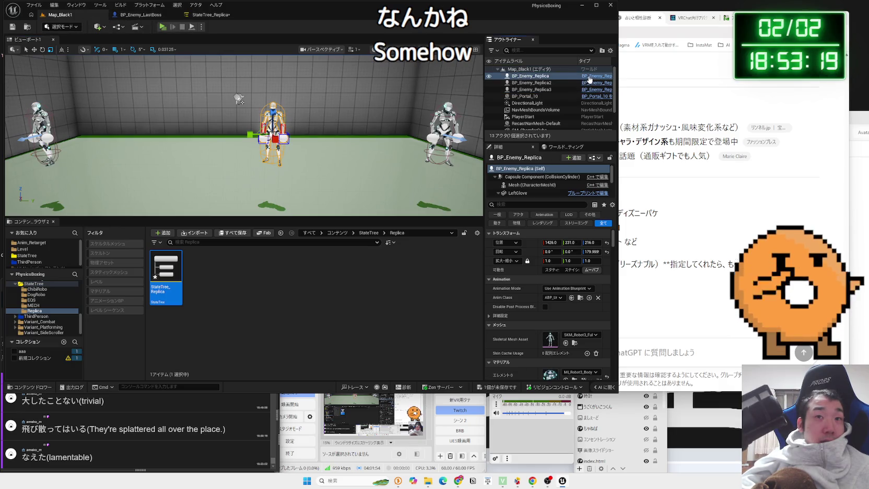
{"action": "key", "text": "ctrl+e"}
{"action": "scroll", "coordinate": [59, 120], "scroll_direction": "down", "scroll_amount": 2}
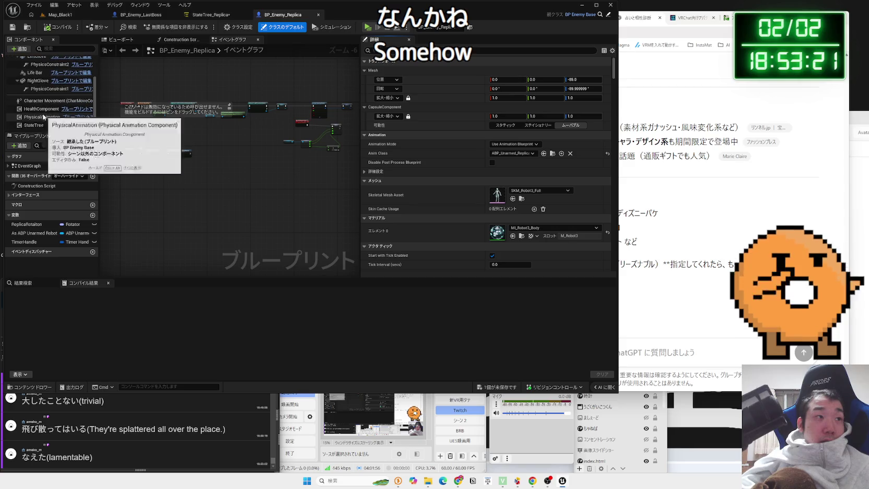
{"action": "left_click", "coordinate": [36, 126]}
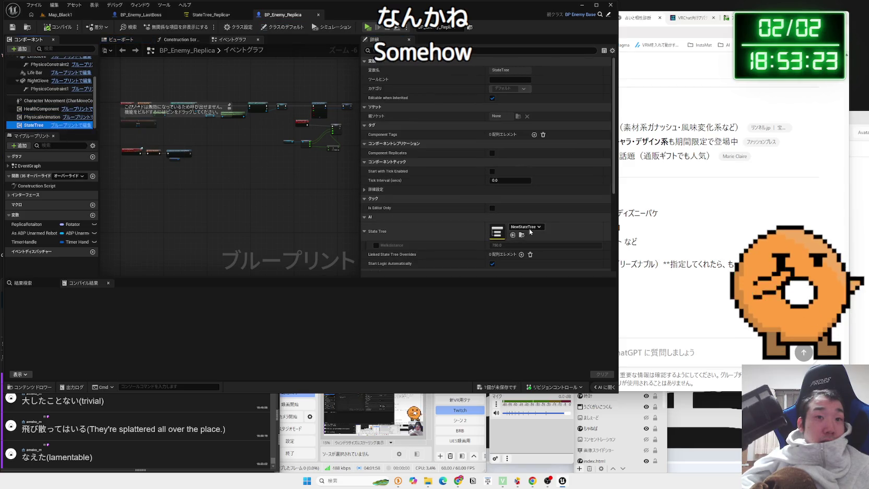
{"action": "left_click", "coordinate": [527, 227]}
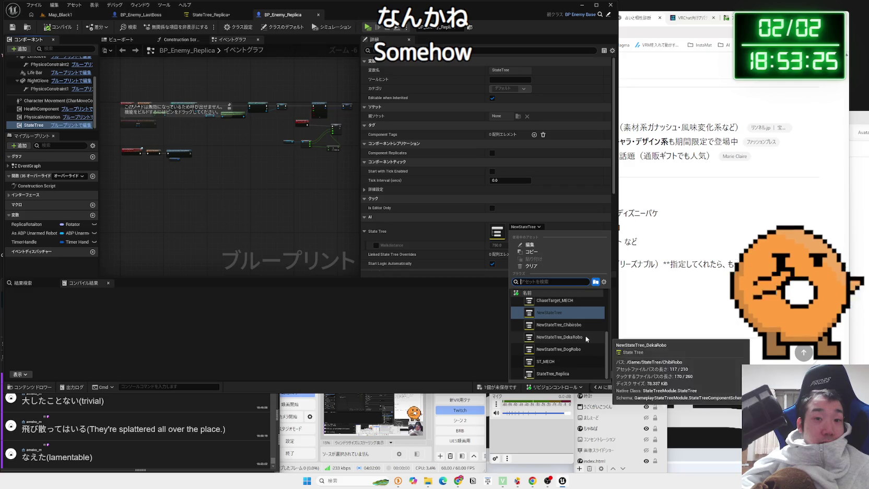
{"action": "left_click", "coordinate": [573, 374]}
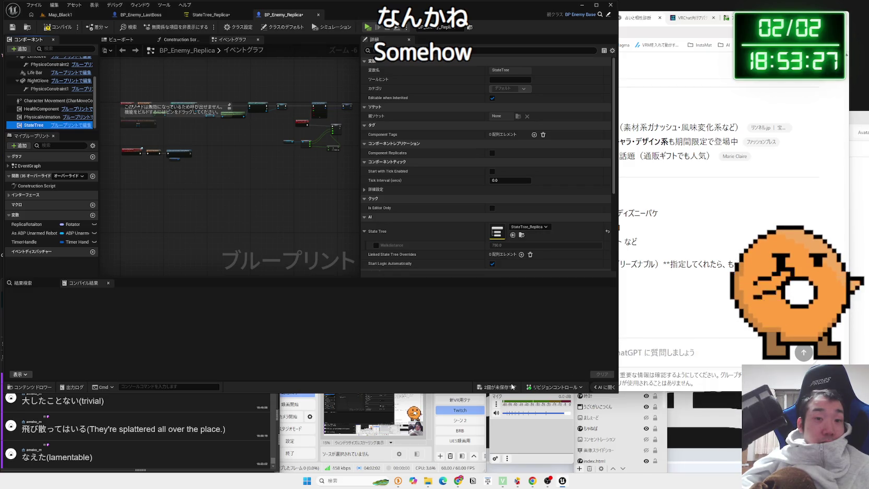
Save all changes and start a new Map_Black1 play test.
{"action": "left_click", "coordinate": [500, 387]}
{"action": "left_click", "coordinate": [529, 313]}
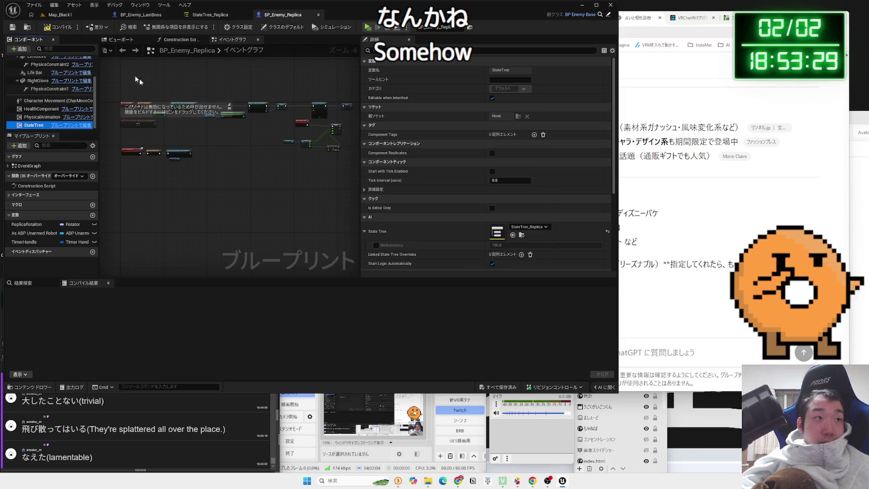
{"action": "left_click", "coordinate": [62, 16]}
{"action": "left_click", "coordinate": [162, 27]}
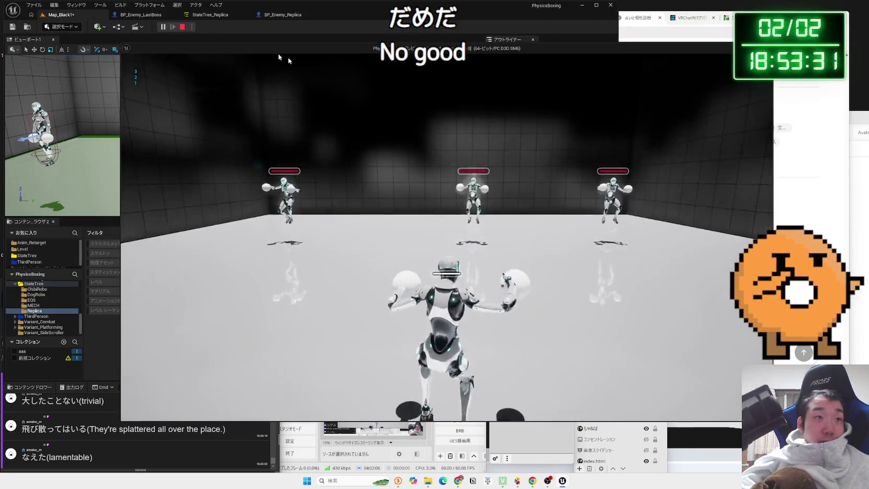
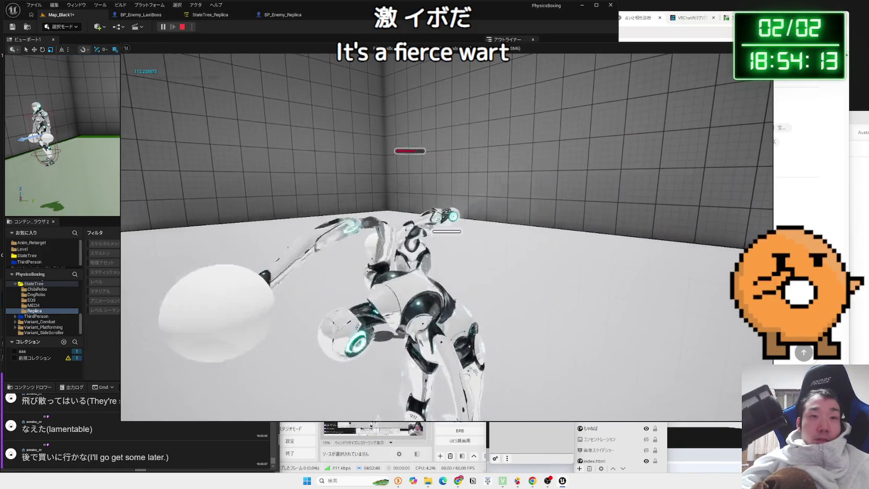
Stop the test play, delete both extra enemy robots, and save Map_Black1.
{"action": "key", "text": "Escape"}
{"action": "left_click", "coordinate": [44, 134]}
{"action": "key", "text": "Delete"}
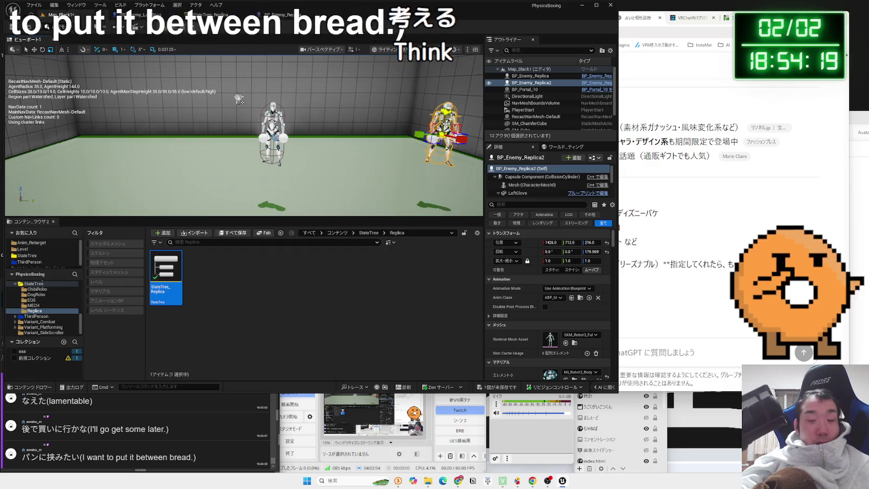
{"action": "key", "text": "Delete"}
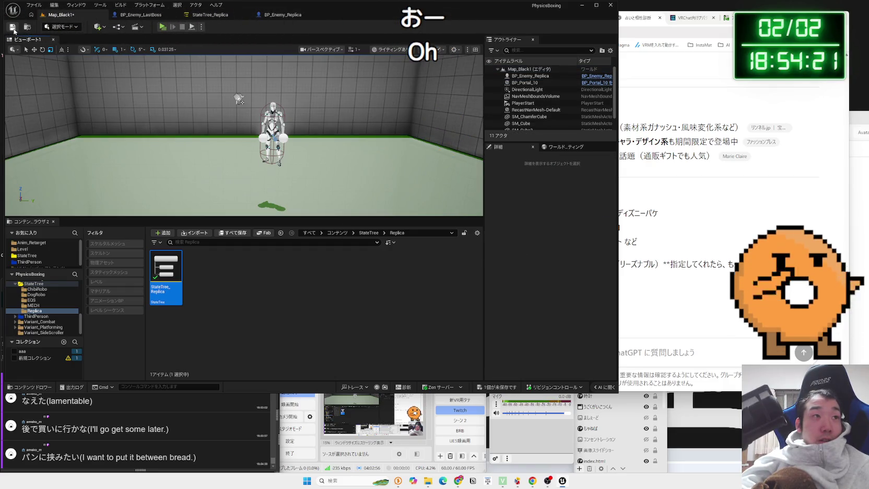
{"action": "left_click", "coordinate": [13, 27]}
Look over the BP_Enemy_LastBoss, StateTree_Replica and BP_Enemy_Replica tabs, then run a quick test play.
{"action": "left_click", "coordinate": [138, 16]}
{"action": "left_click", "coordinate": [208, 15]}
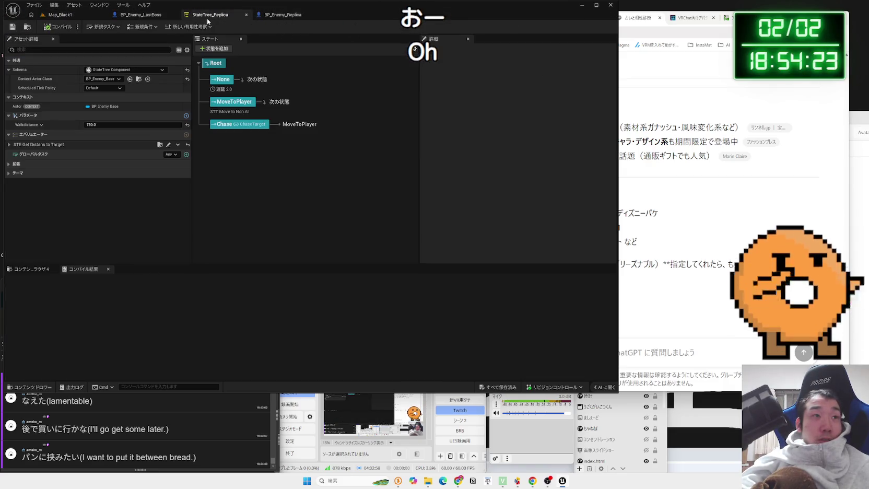
{"action": "left_click", "coordinate": [284, 15]}
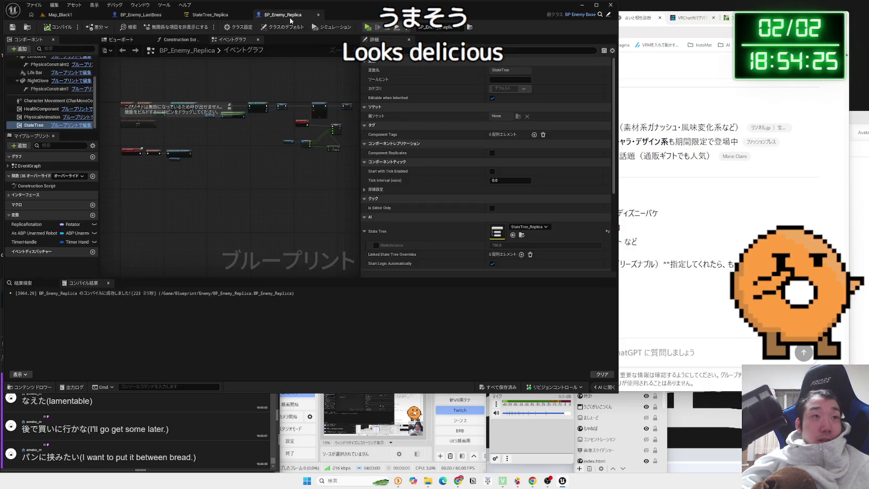
{"action": "left_click", "coordinate": [98, 17]}
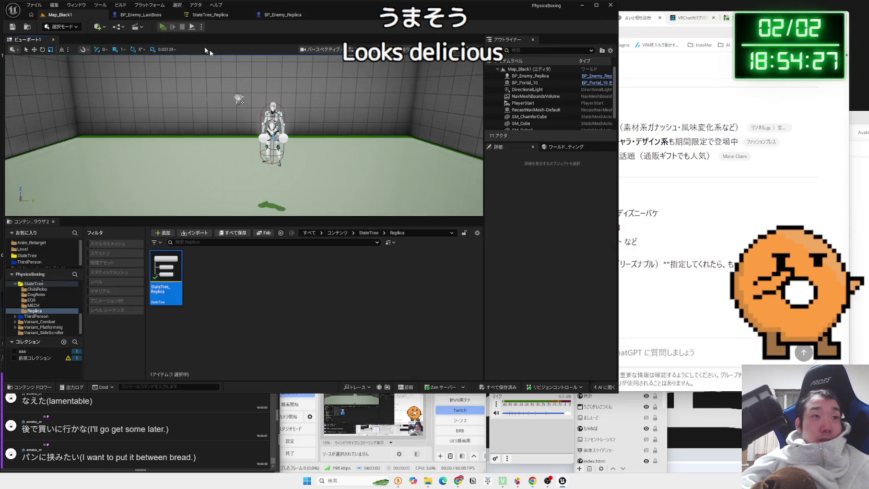
{"action": "left_click", "coordinate": [163, 27]}
{"action": "key", "text": "Escape"}
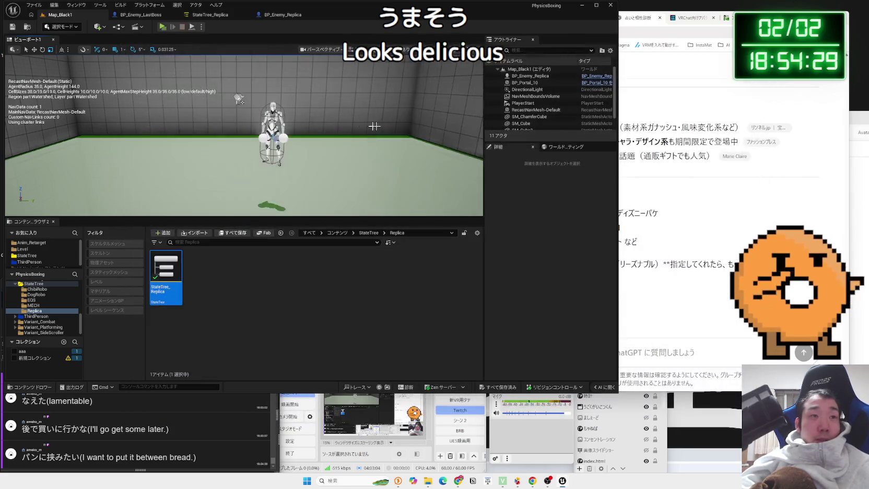
Shift the remaining enemy left to Y 137 and test-play, walking the player in to fight it.
{"action": "left_click", "coordinate": [530, 75]}
{"action": "left_click_drag", "start_coordinate": [291, 135], "coordinate": [261, 131]}
{"action": "left_click", "coordinate": [165, 29]}
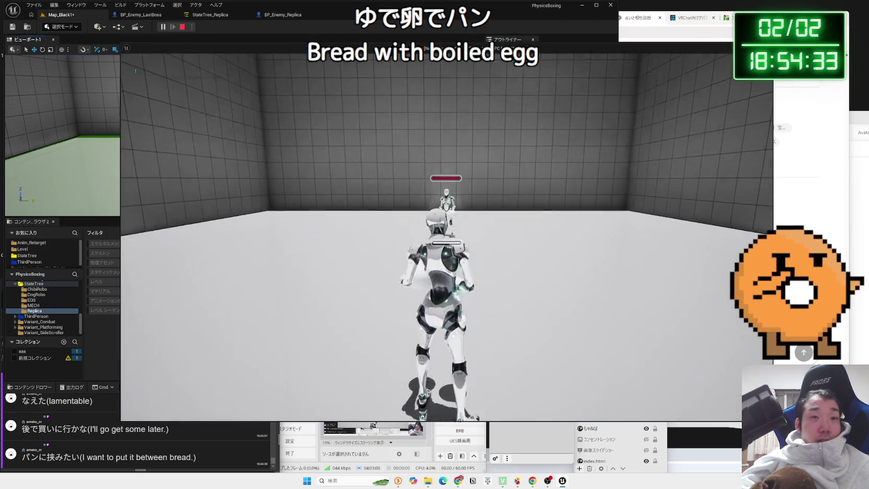
{"action": "key", "text": "w"}
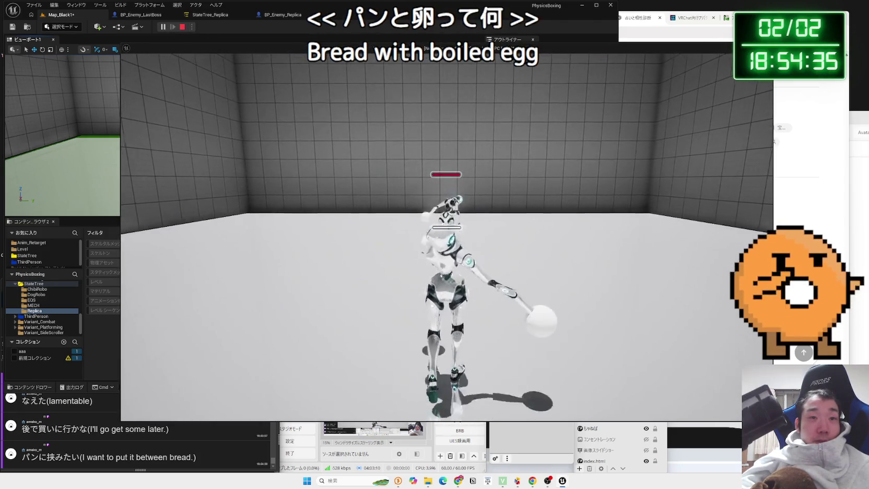
{"action": "key", "text": "w"}
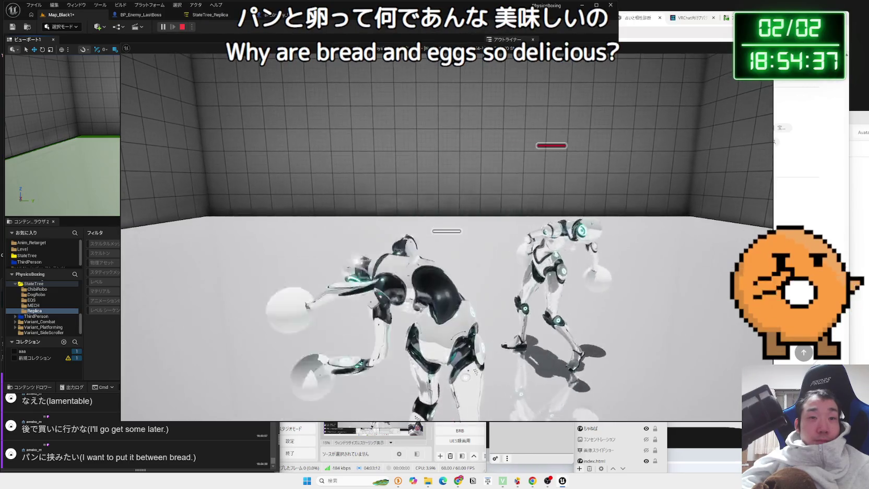
{"action": "key", "text": "w"}
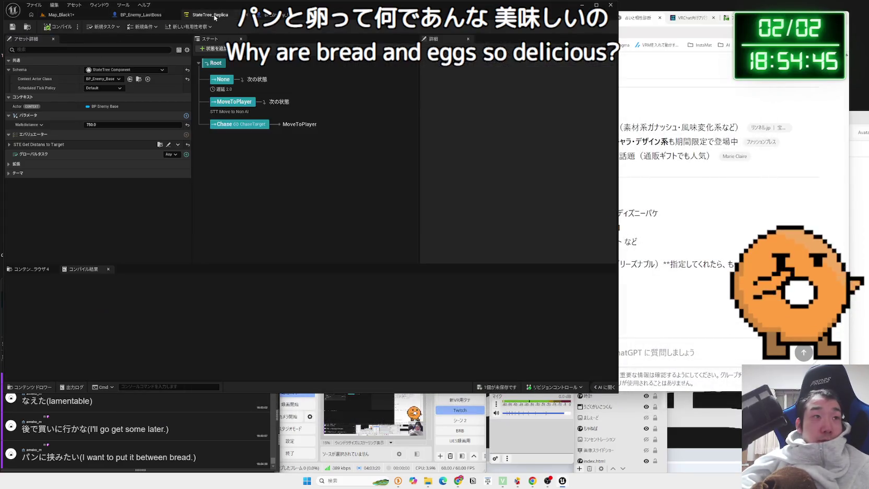
Set BP_Enemy_Replica's StateTree component to None, then run and stop a Map_Black1 test play.
{"action": "left_click", "coordinate": [287, 15]}
{"action": "left_click", "coordinate": [529, 226]}
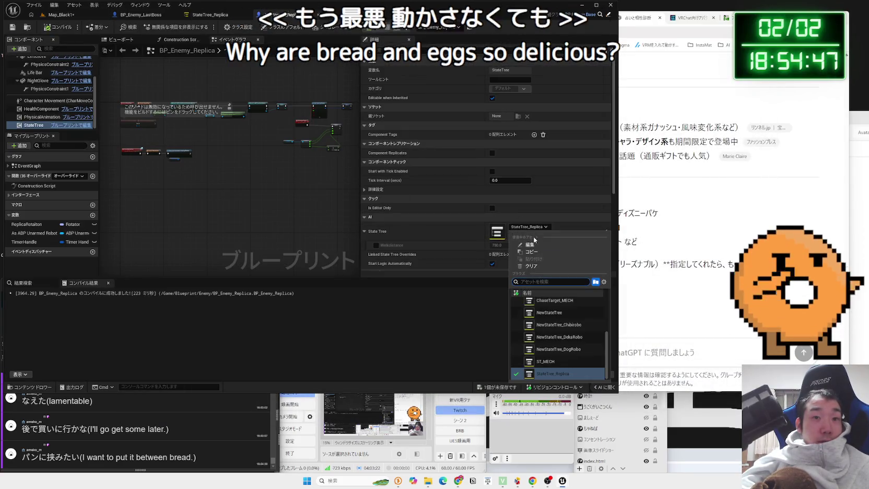
{"action": "left_click", "coordinate": [527, 246]}
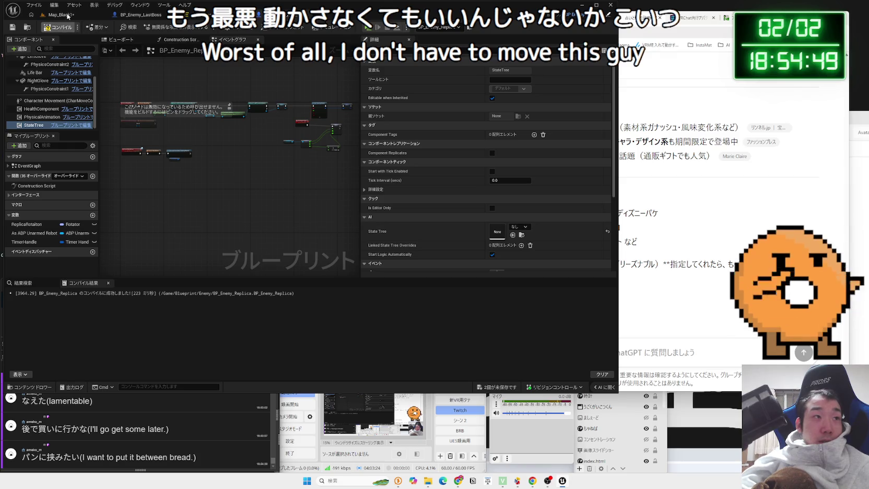
{"action": "left_click", "coordinate": [66, 16]}
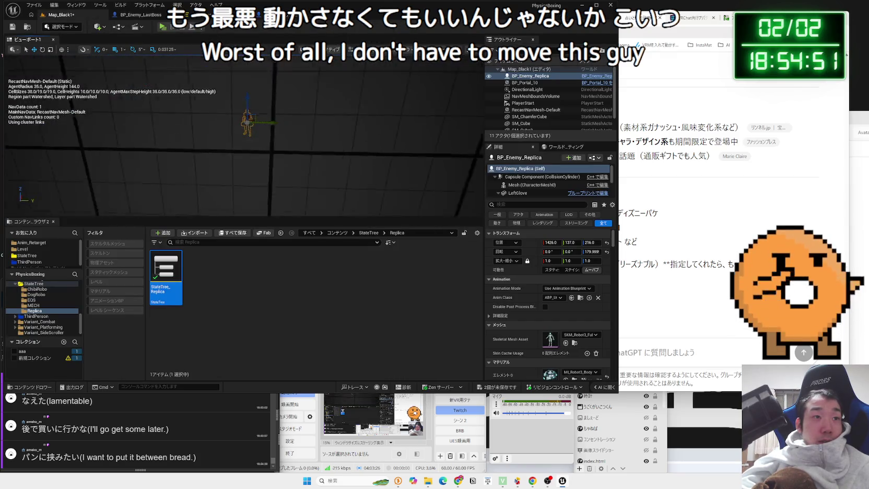
{"action": "left_click", "coordinate": [162, 26]}
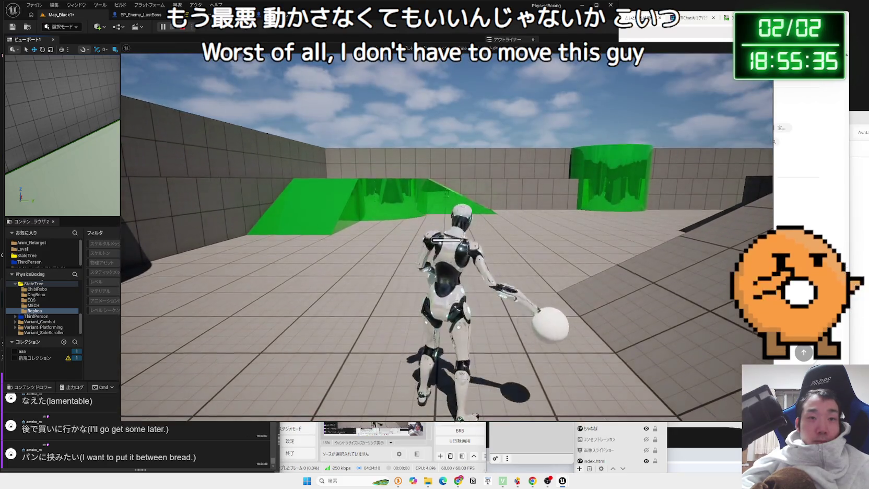
{"action": "key", "text": "Escape"}
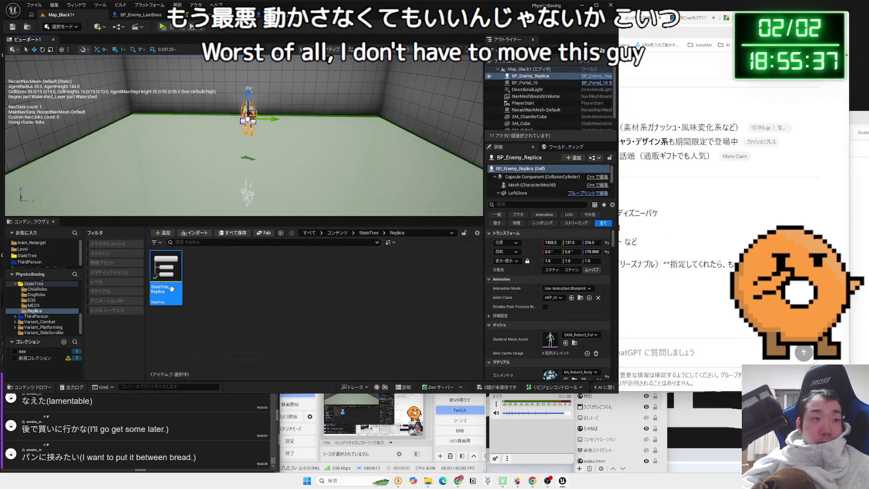
Set the BP_Enemy_LastBoss mesh's Anim Class to ABP_Unarmed_Replica and compile the blueprint.
{"action": "left_click", "coordinate": [188, 14]}
{"action": "left_click", "coordinate": [230, 14]}
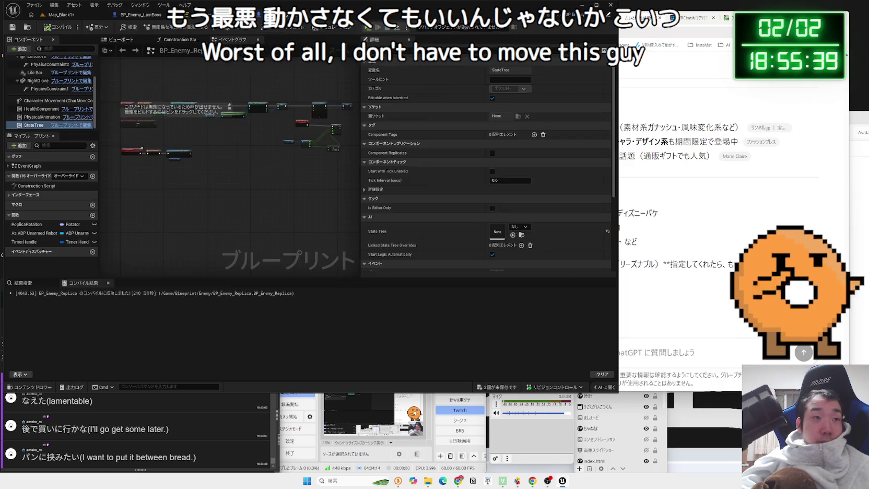
{"action": "left_click", "coordinate": [146, 16]}
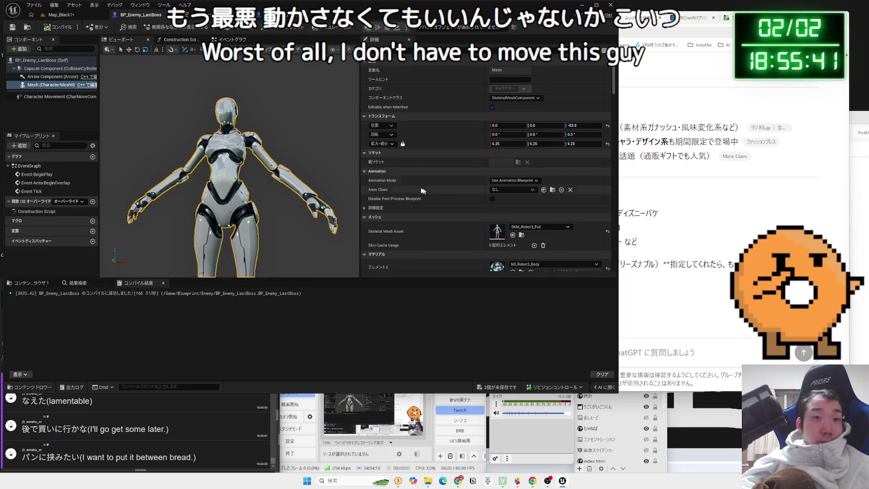
{"action": "left_click", "coordinate": [515, 189]}
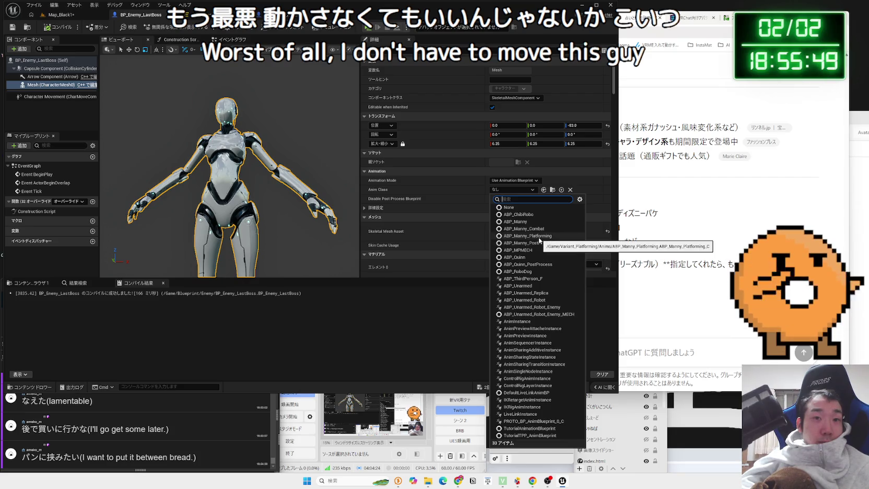
{"action": "left_click", "coordinate": [539, 293]}
{"action": "left_click", "coordinate": [58, 30]}
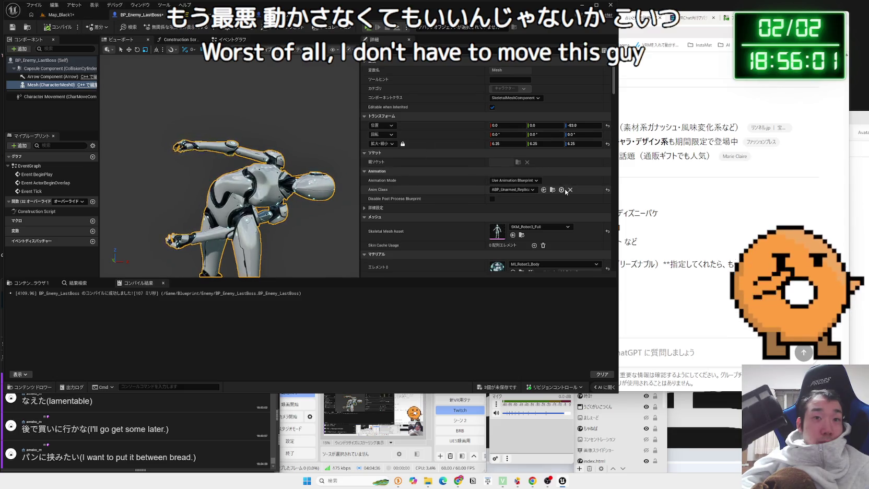
{"action": "left_click", "coordinate": [60, 15]}
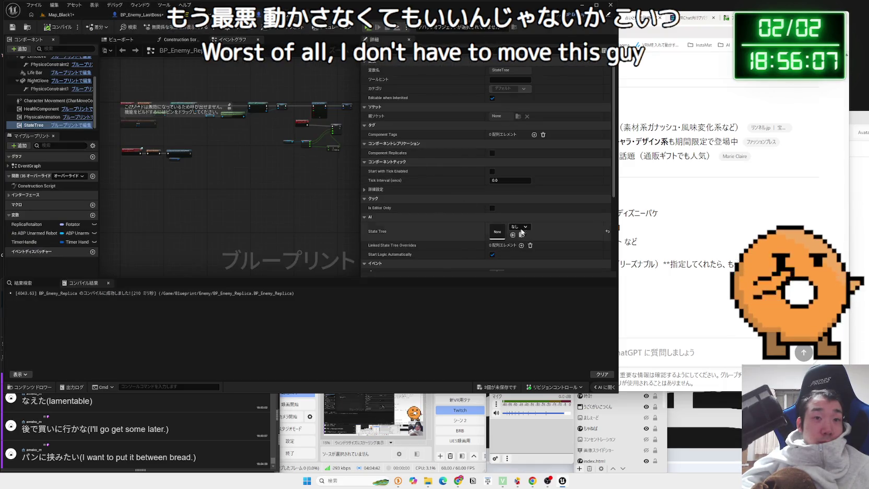
Reassign StateTree_Replica (after briefly trying NewStateTree_DogRobo), then test-play Map_Black1 up to the red portal.
{"action": "left_click", "coordinate": [522, 227]}
{"action": "scroll", "coordinate": [580, 347], "scroll_direction": "down", "scroll_amount": 1}
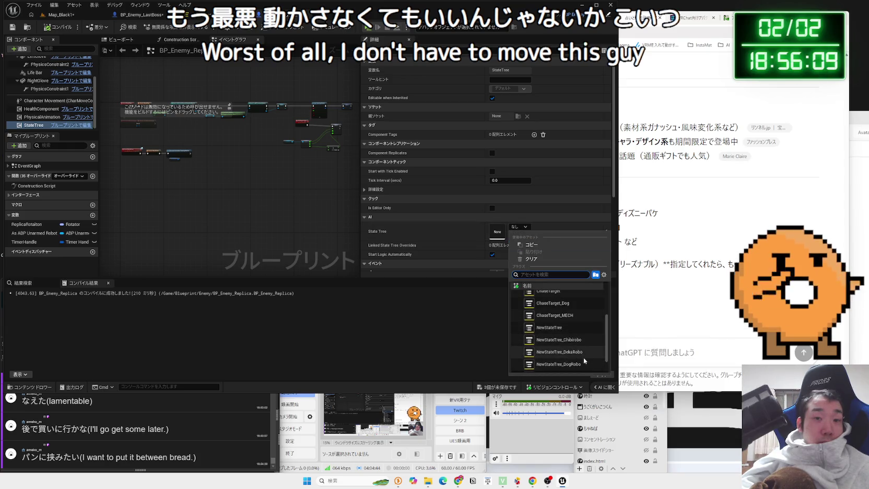
{"action": "left_click", "coordinate": [586, 364]}
{"action": "left_click", "coordinate": [533, 228]}
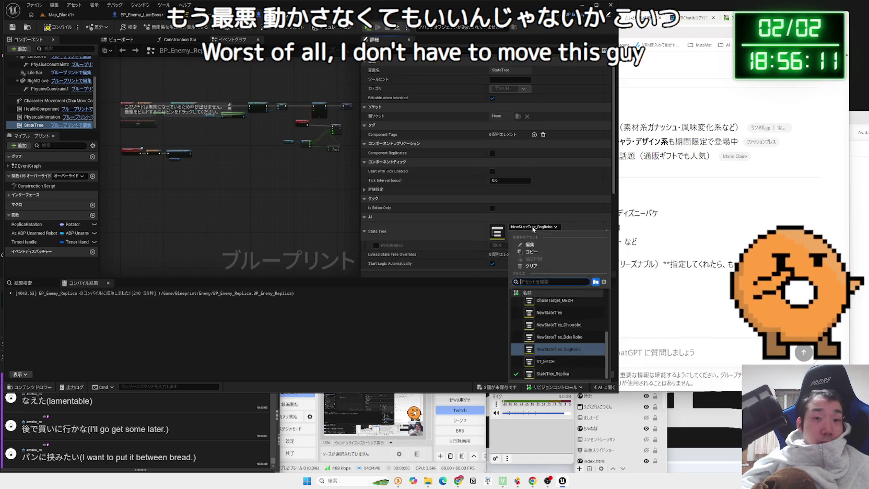
{"action": "left_click", "coordinate": [563, 374]}
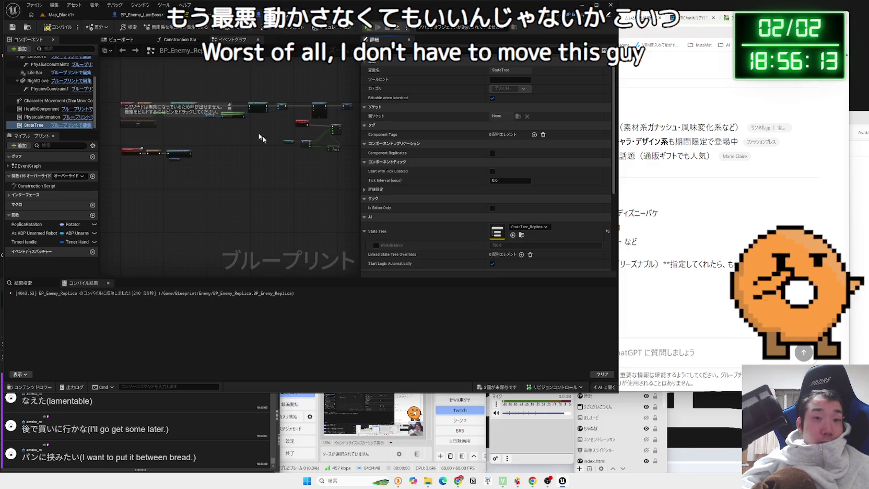
{"action": "left_click", "coordinate": [72, 18]}
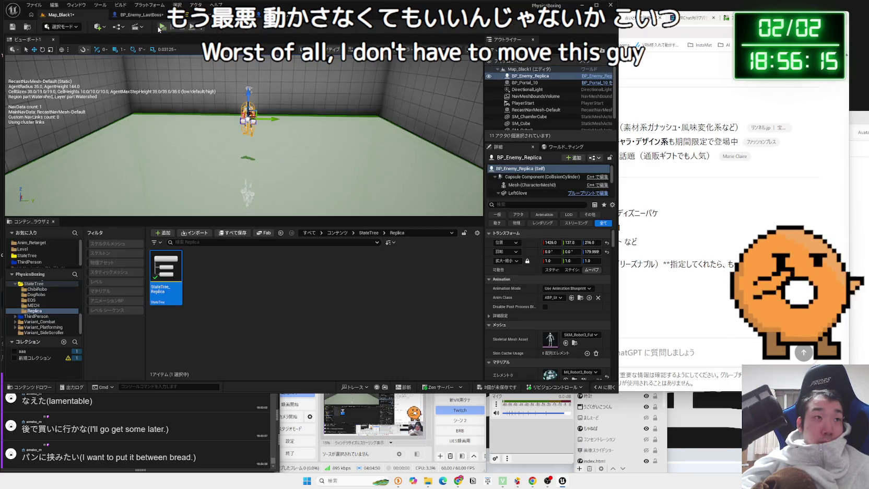
{"action": "left_click", "coordinate": [160, 28]}
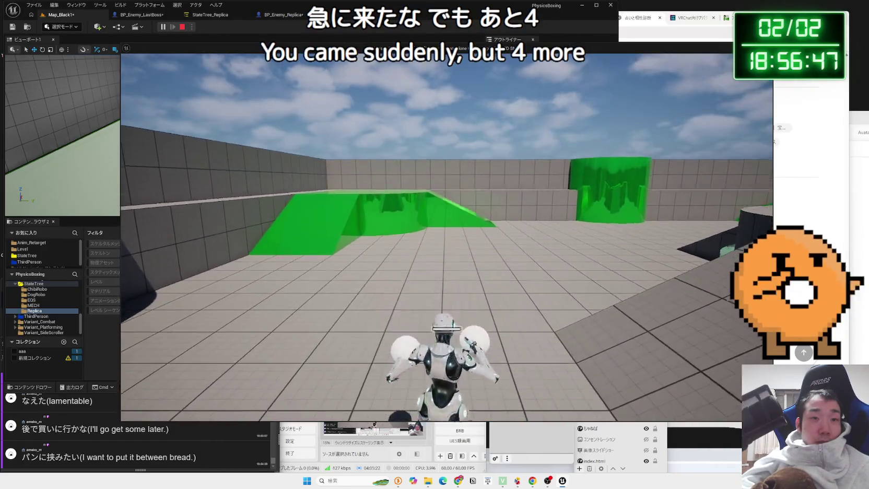
{"action": "key", "text": "Escape"}
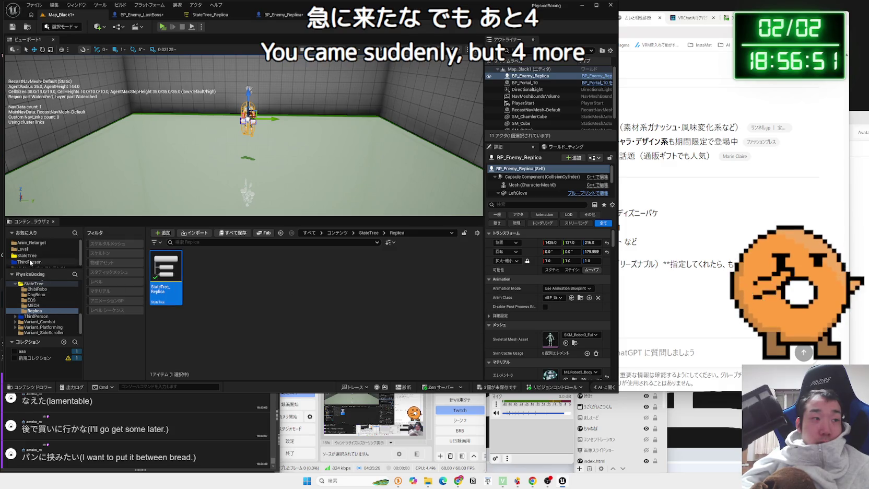
In the Level > BlackStage folder, confirm the new level's name as Map_Black2.
{"action": "left_click", "coordinate": [23, 249]}
{"action": "double_click", "coordinate": [161, 272]}
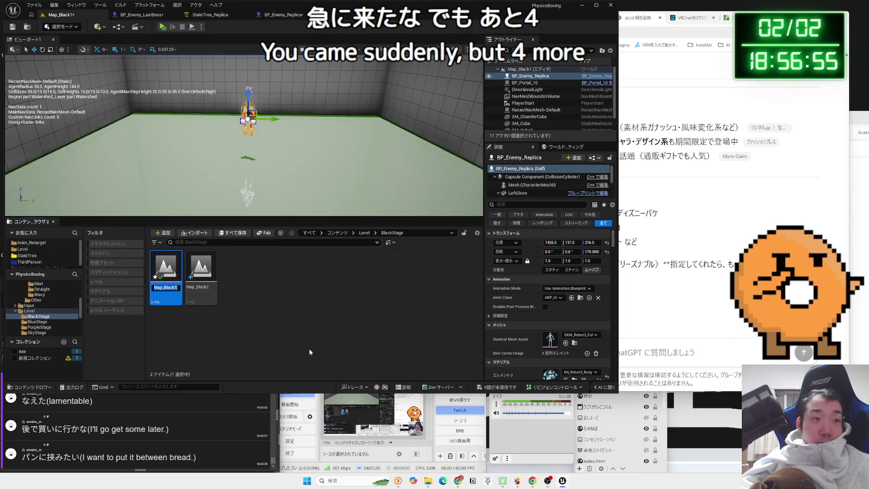
{"action": "left_click", "coordinate": [203, 287]}
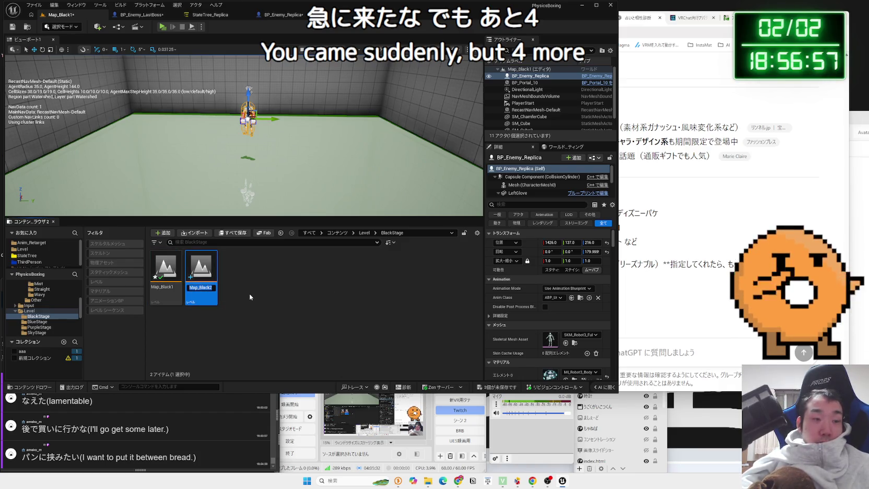
{"action": "left_click", "coordinate": [175, 287]}
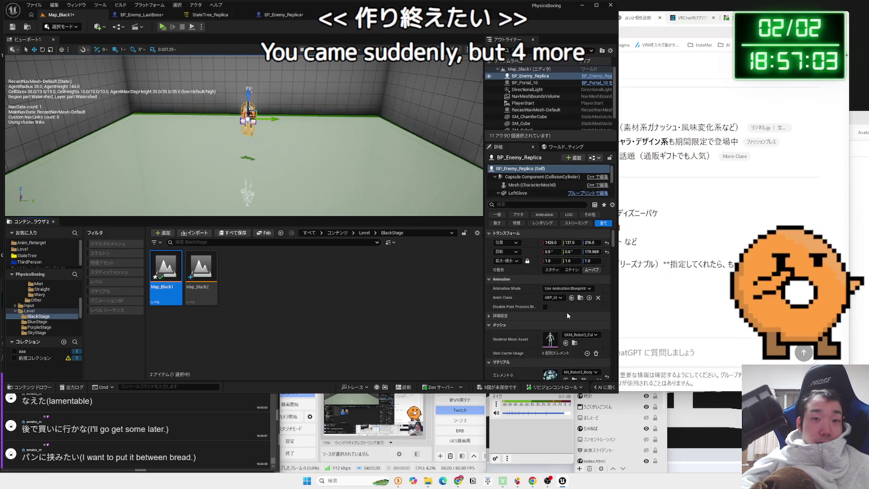
Collapse the Animation, Mesh, Material and Physics Details sections, reopen Animation, and widen the panel.
{"action": "left_click", "coordinate": [491, 279]}
{"action": "left_click", "coordinate": [491, 288]}
{"action": "left_click", "coordinate": [492, 296]}
{"action": "left_click", "coordinate": [491, 306]}
{"action": "left_click", "coordinate": [490, 279]}
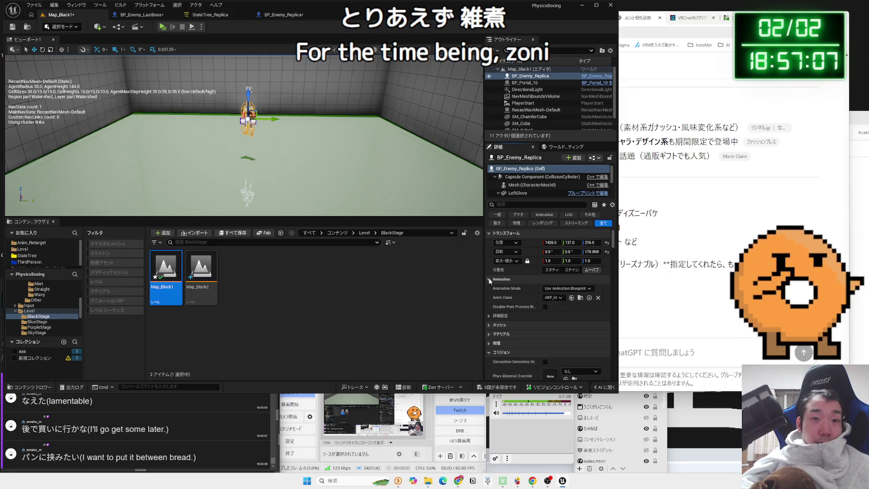
{"action": "mouse_move", "coordinate": [484, 293]}
{"action": "left_mouse_down"}
{"action": "mouse_move", "coordinate": [406, 293]}
{"action": "mouse_move", "coordinate": [492, 293]}
{"action": "left_mouse_up"}
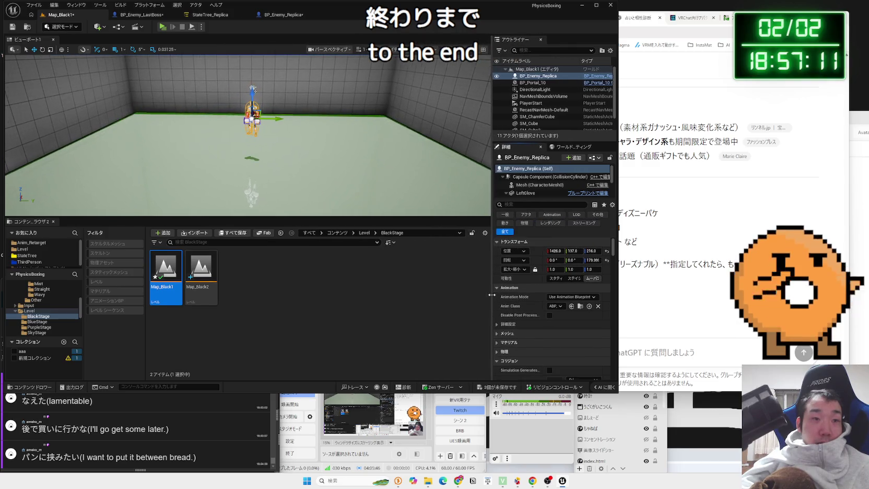
Set BP_Portal_10's Level Name to Map_Black2 and save all modified assets.
{"action": "left_click", "coordinate": [253, 88]}
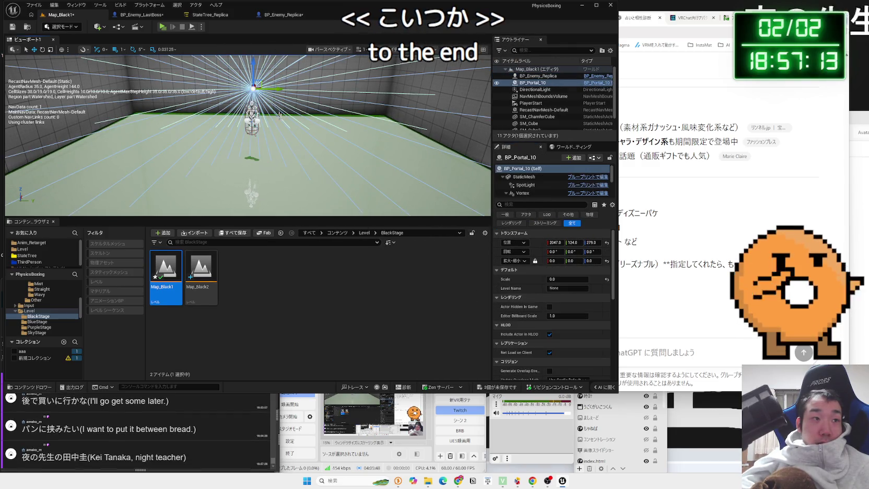
{"action": "left_click", "coordinate": [564, 289]}
{"action": "type", "text": "Map_Black2"}
{"action": "left_click", "coordinate": [461, 285]}
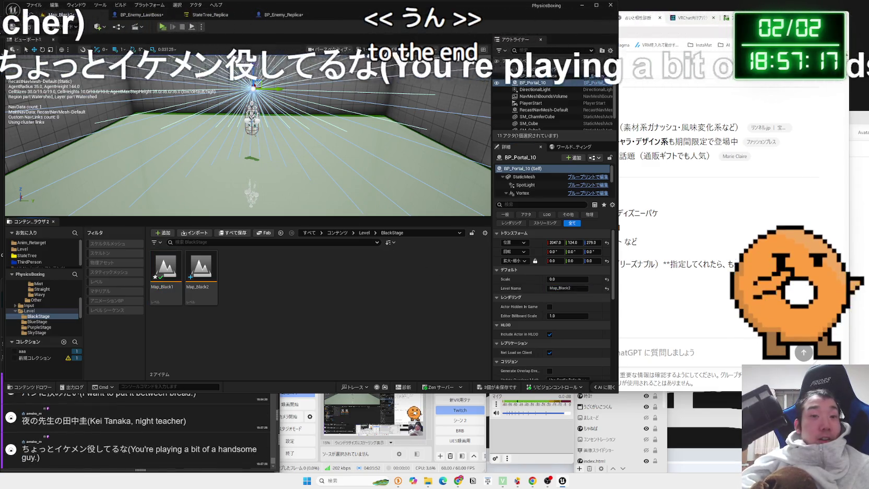
{"action": "left_click", "coordinate": [509, 389]}
{"action": "left_click", "coordinate": [478, 308]}
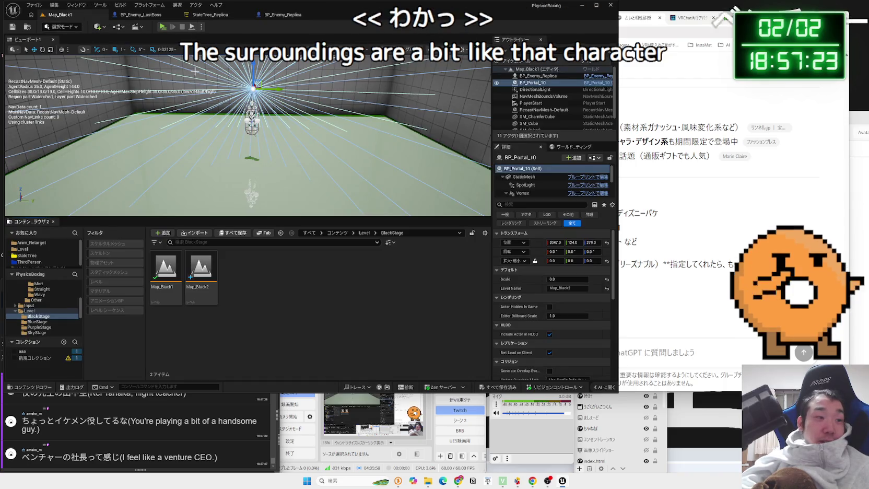
Browse the Content Browser through Level and SciFi_Dog to the StateTree folder.
{"action": "left_click", "coordinate": [157, 16]}
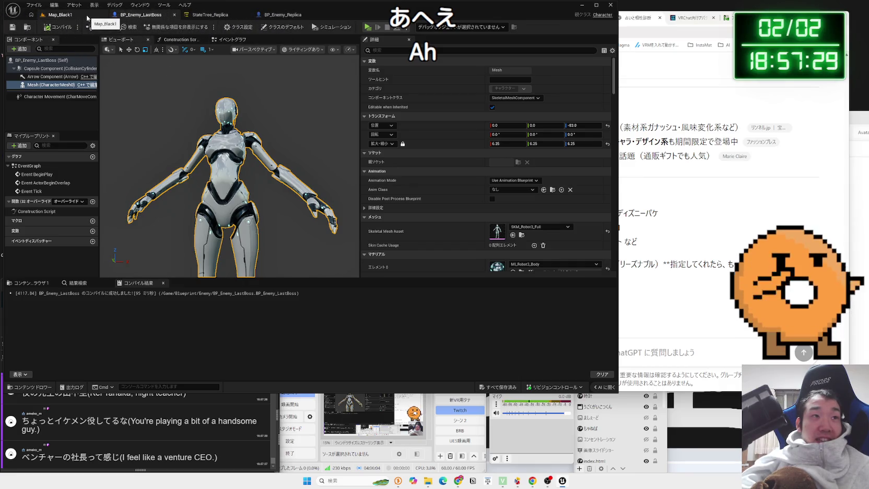
{"action": "left_click", "coordinate": [54, 15]}
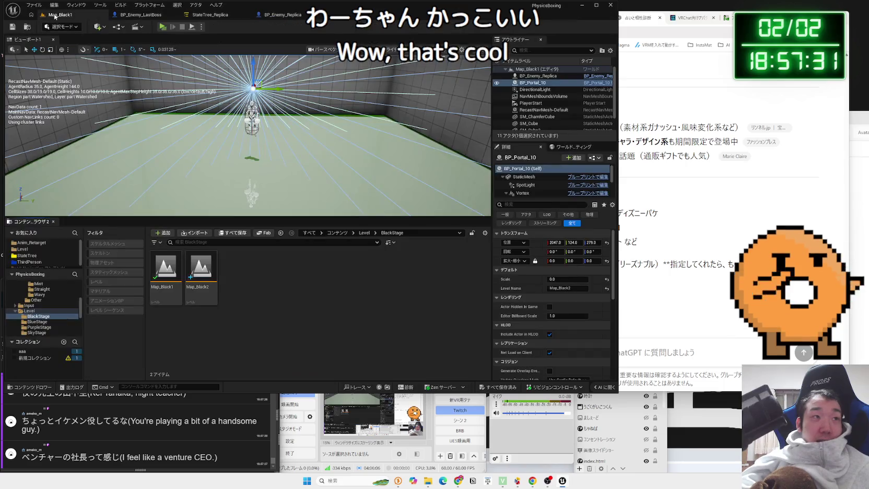
{"action": "left_click", "coordinate": [29, 311]}
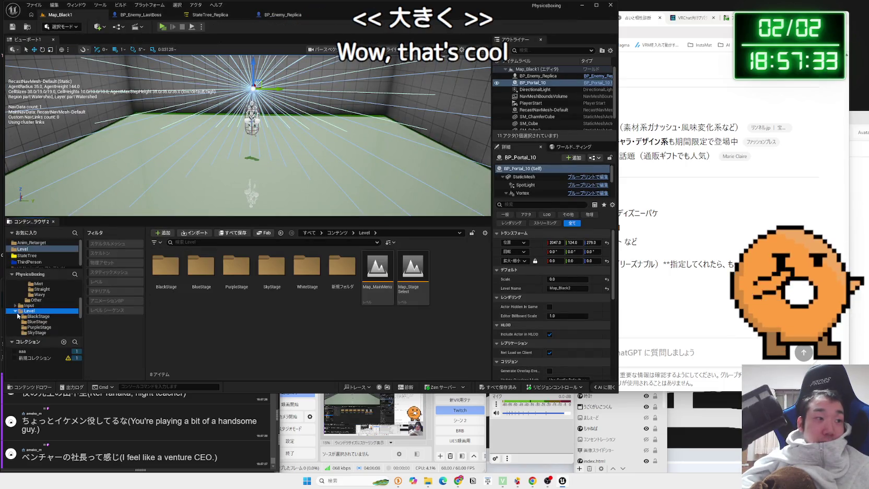
{"action": "scroll", "coordinate": [38, 315], "scroll_direction": "down", "scroll_amount": 3}
{"action": "left_click", "coordinate": [34, 311]}
{"action": "left_click", "coordinate": [30, 316]}
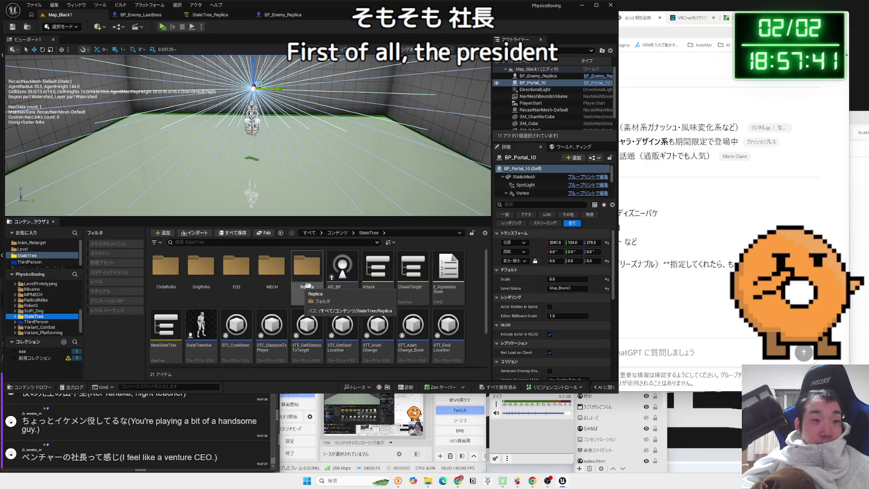
Create a new folder named LastBoss inside the StateTree content folder.
{"action": "scroll", "coordinate": [275, 282], "scroll_direction": "down", "scroll_amount": 2}
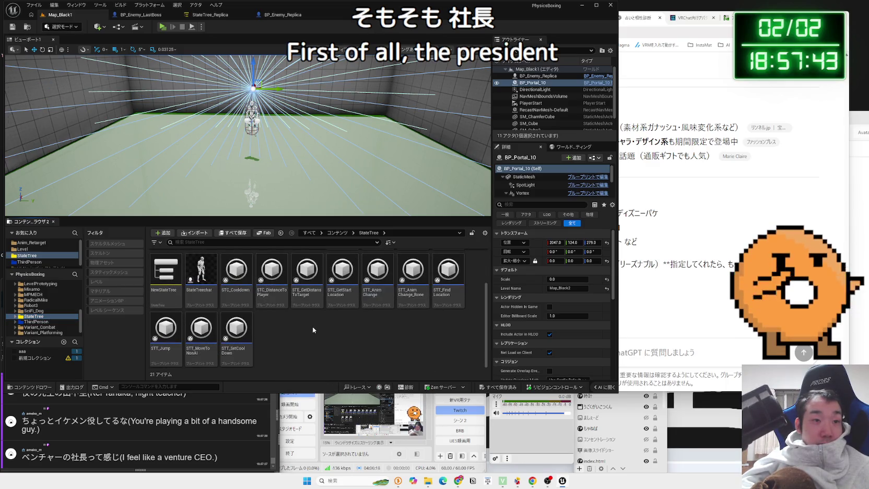
{"action": "right_click", "coordinate": [312, 327]}
{"action": "left_click", "coordinate": [348, 98]}
{"action": "type", "text": "LastBoss"}
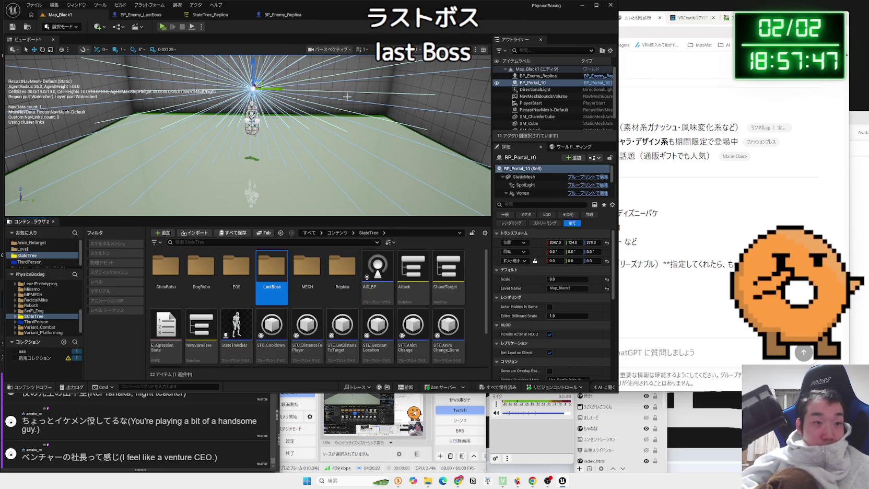
Start deleting AIC_BP and StateTreechar but cancel both, keeping the assets.
{"action": "right_click", "coordinate": [365, 281]}
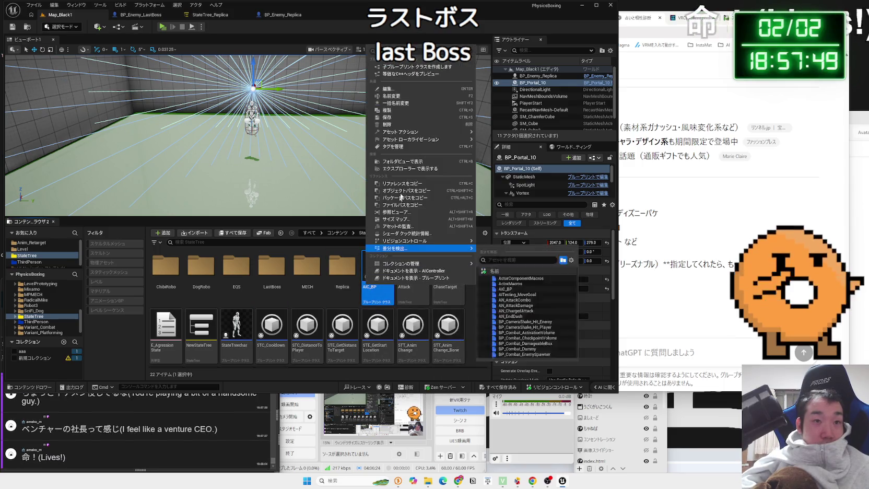
{"action": "left_click", "coordinate": [402, 125]}
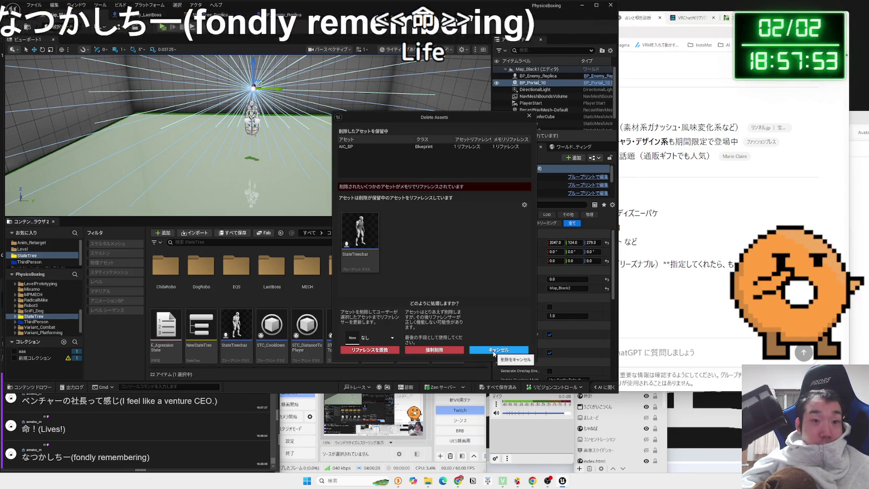
{"action": "left_click", "coordinate": [493, 351]}
{"action": "left_click", "coordinate": [236, 327]}
{"action": "right_click", "coordinate": [244, 327]}
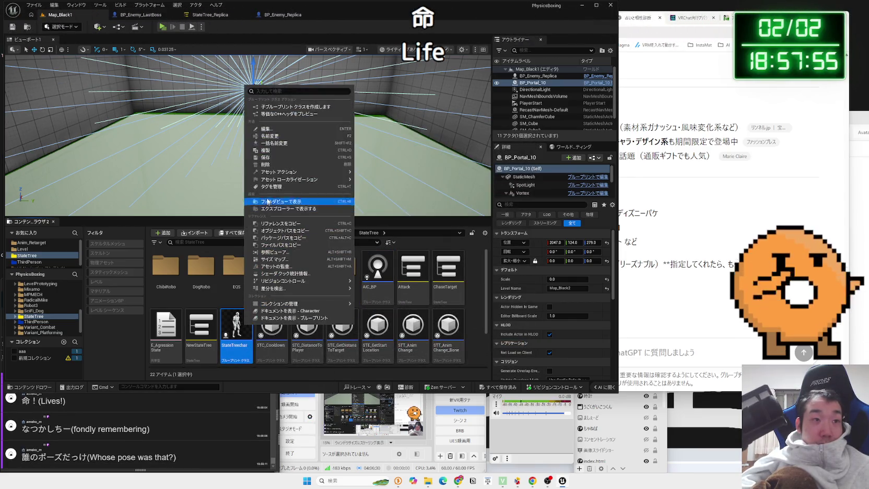
{"action": "left_click", "coordinate": [271, 165]}
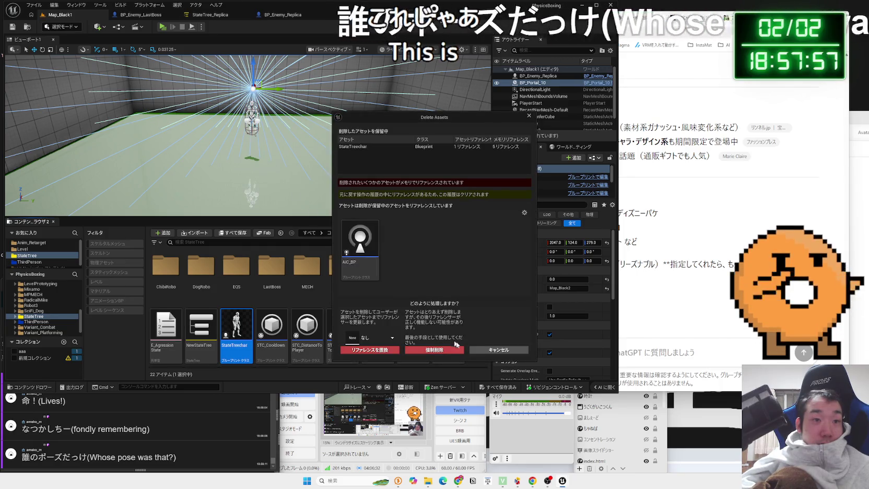
{"action": "left_click", "coordinate": [491, 348]}
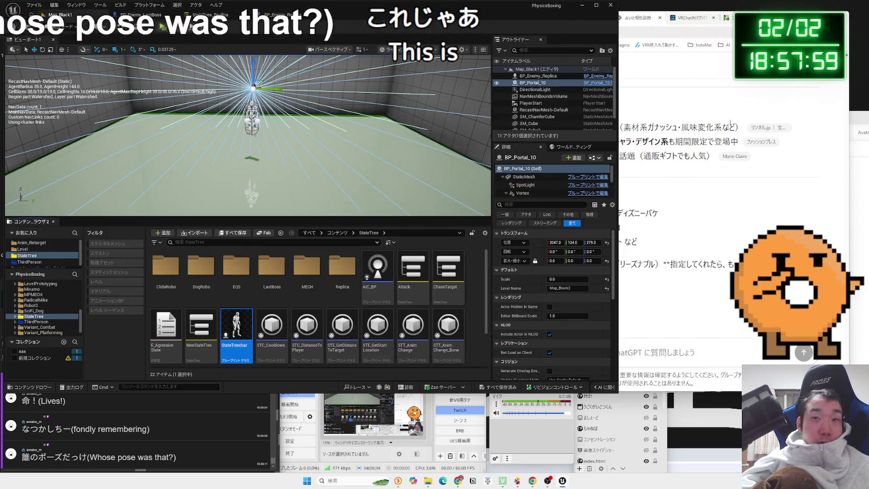
Switch to the web browser and begin a new-tab search for 'goruf'.
{"action": "key", "text": "alt+Tab"}
{"action": "key", "text": "ctrl+t"}
{"action": "type", "text": "goruf"}
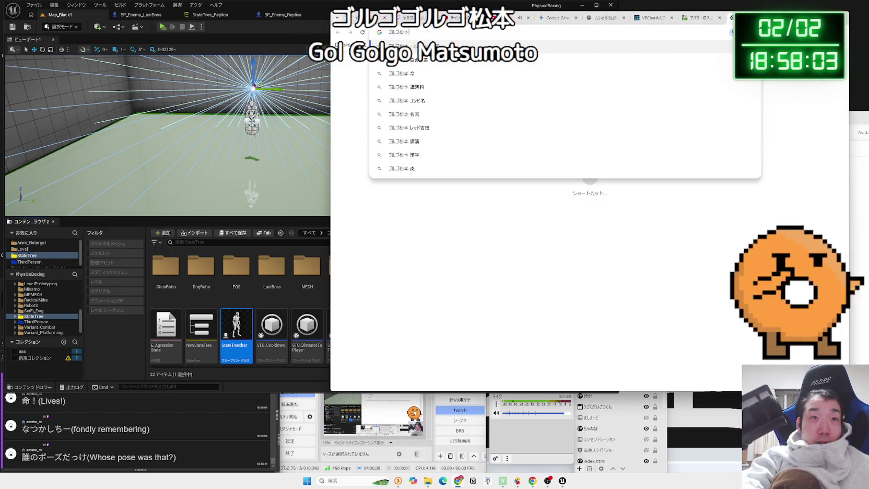
Run the comedian search on Google and scroll through the results.
{"action": "key", "text": "Return"}
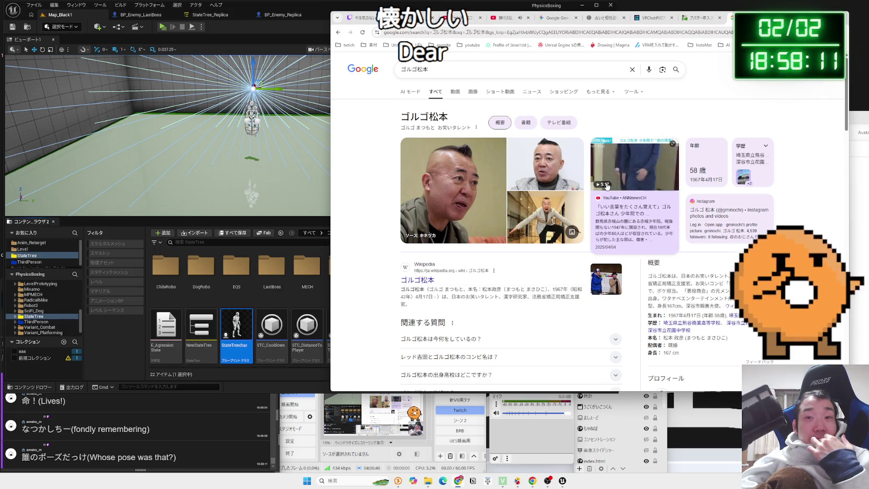
{"action": "scroll", "coordinate": [501, 219], "scroll_direction": "down", "scroll_amount": 2}
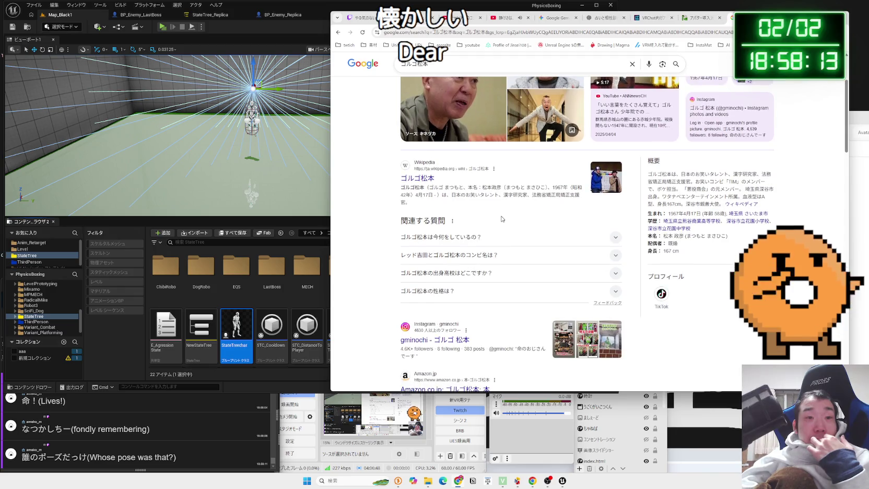
{"action": "scroll", "coordinate": [501, 218], "scroll_direction": "down", "scroll_amount": 6}
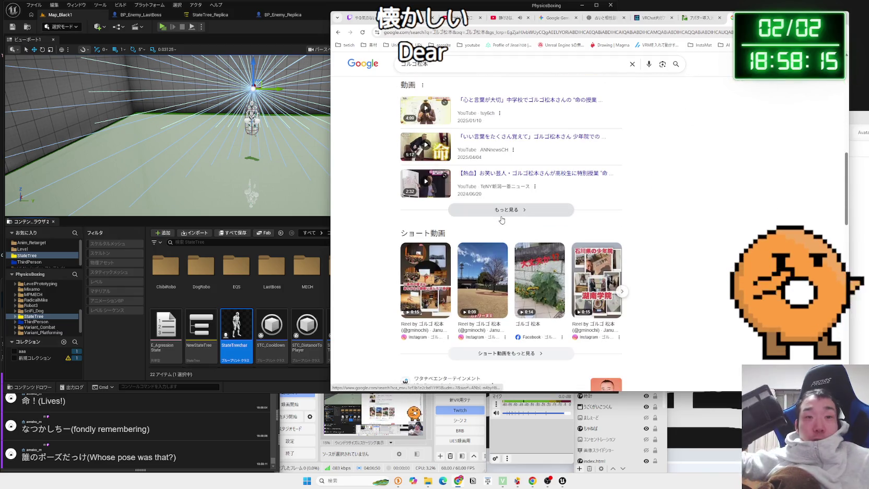
{"action": "scroll", "coordinate": [497, 208], "scroll_direction": "down", "scroll_amount": 3}
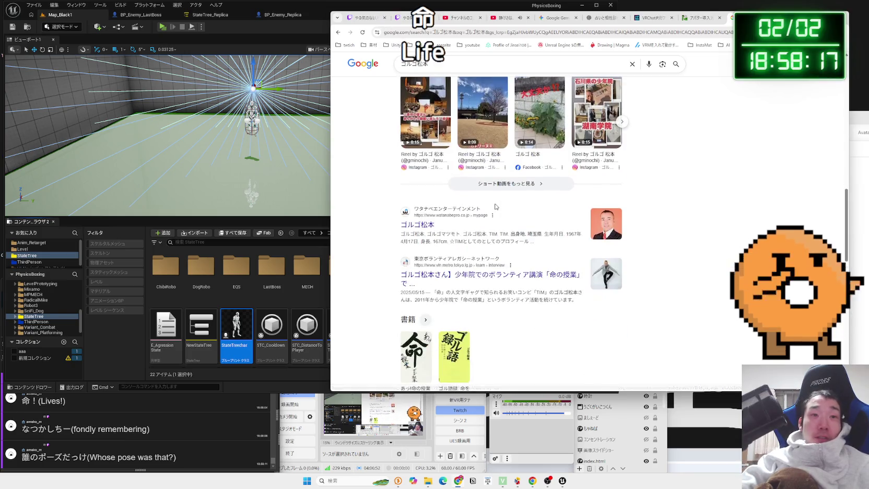
Refine the query with いのち and enlarge two pose images in the preview panel.
{"action": "left_click", "coordinate": [463, 63]}
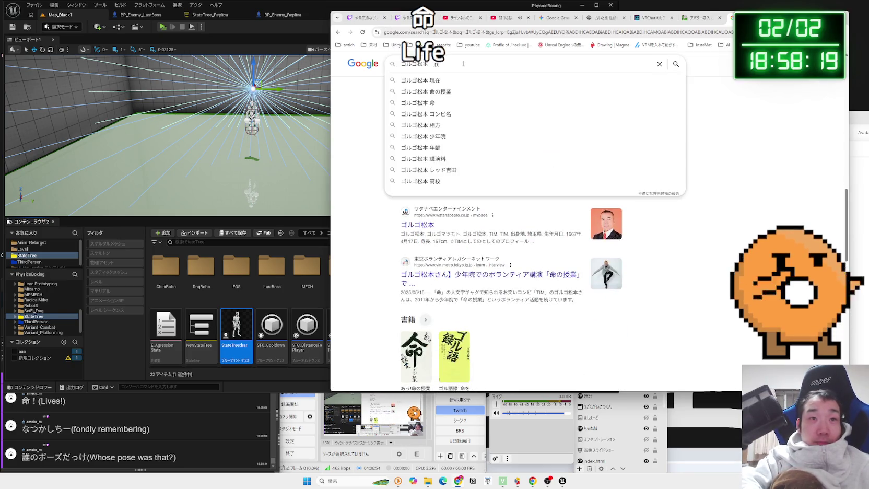
{"action": "type", "text": "いのち"}
{"action": "key", "text": "Return"}
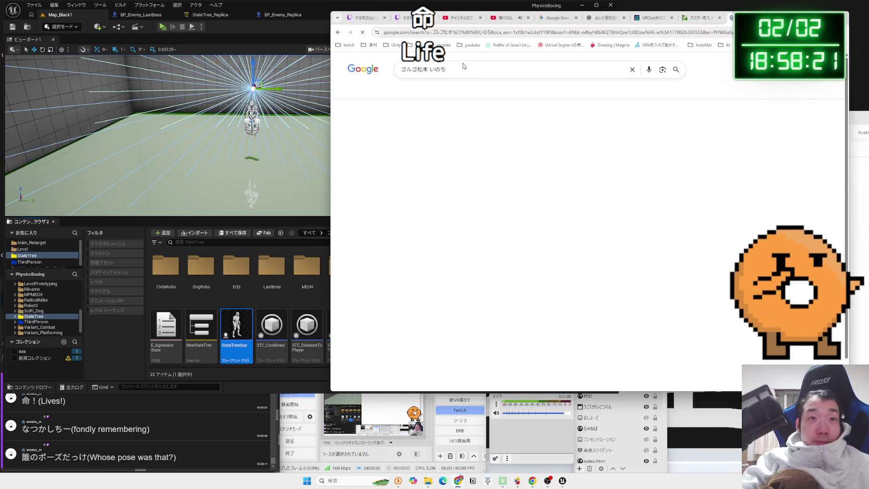
{"action": "left_click", "coordinate": [443, 169]}
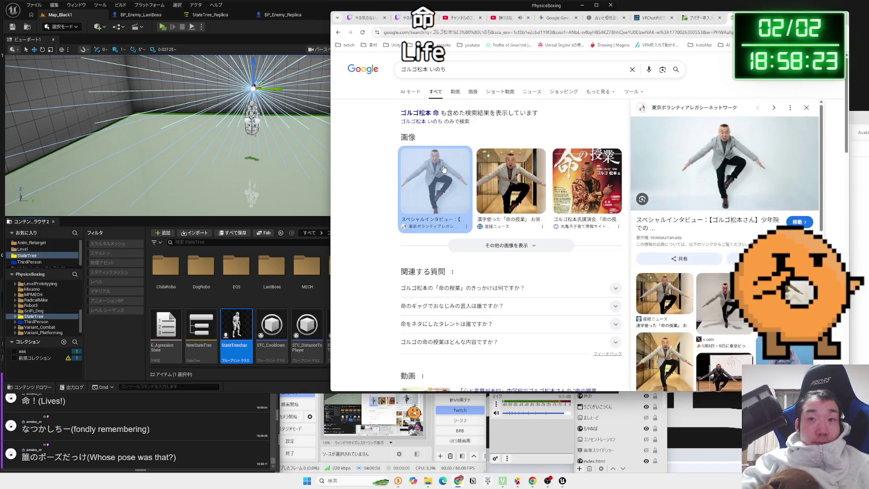
{"action": "left_click", "coordinate": [499, 172]}
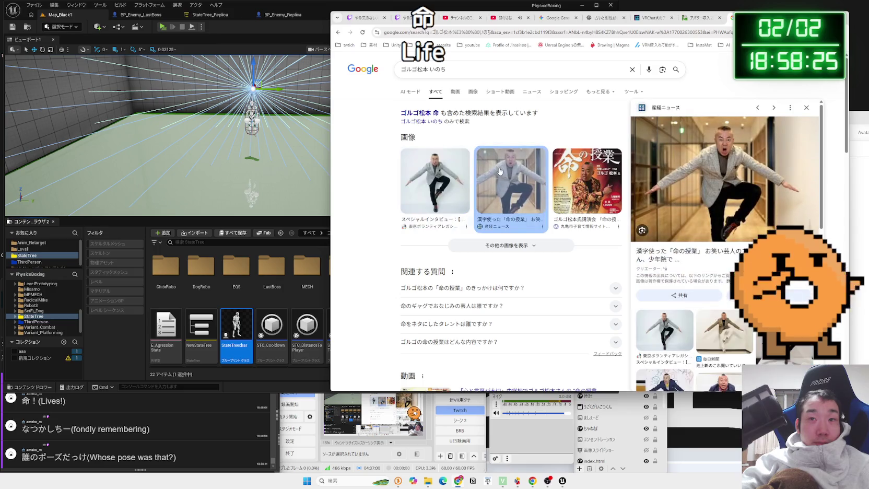
{"action": "scroll", "coordinate": [454, 212], "scroll_direction": "down", "scroll_amount": 3}
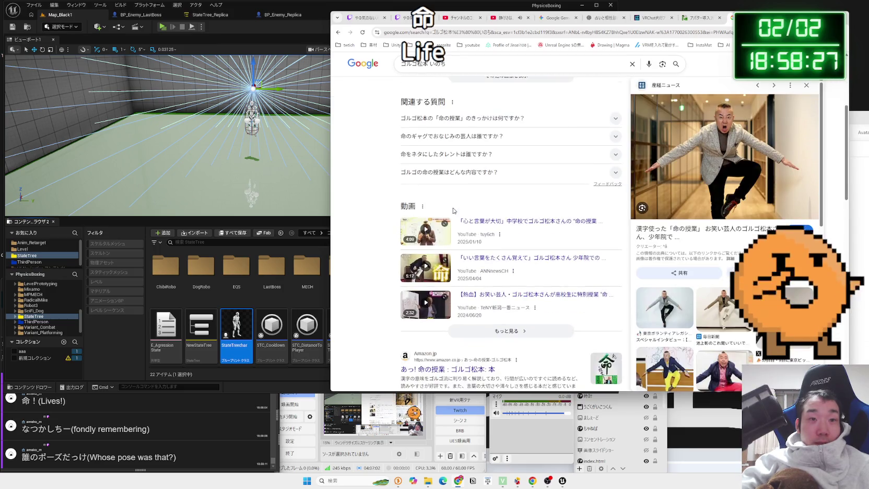
{"action": "scroll", "coordinate": [454, 211], "scroll_direction": "down", "scroll_amount": 3}
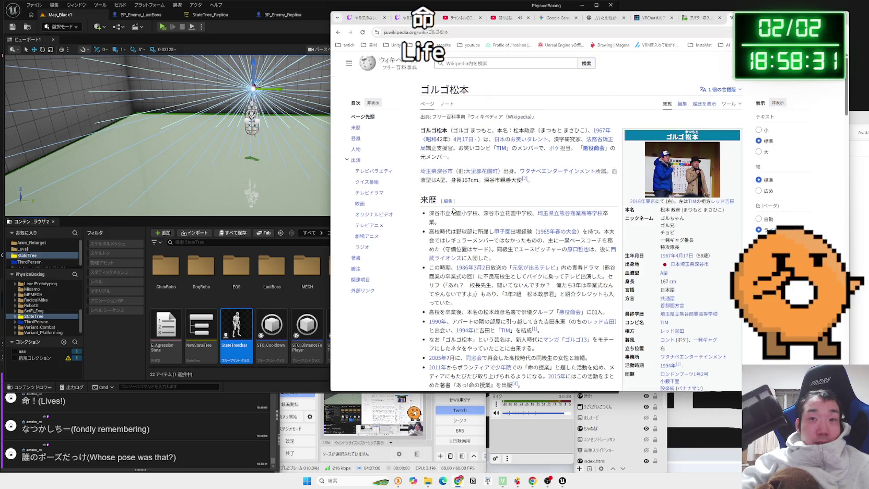
Scroll the Wikipedia article and highlight several entries in its gag list.
{"action": "scroll", "coordinate": [454, 210], "scroll_direction": "down", "scroll_amount": 3}
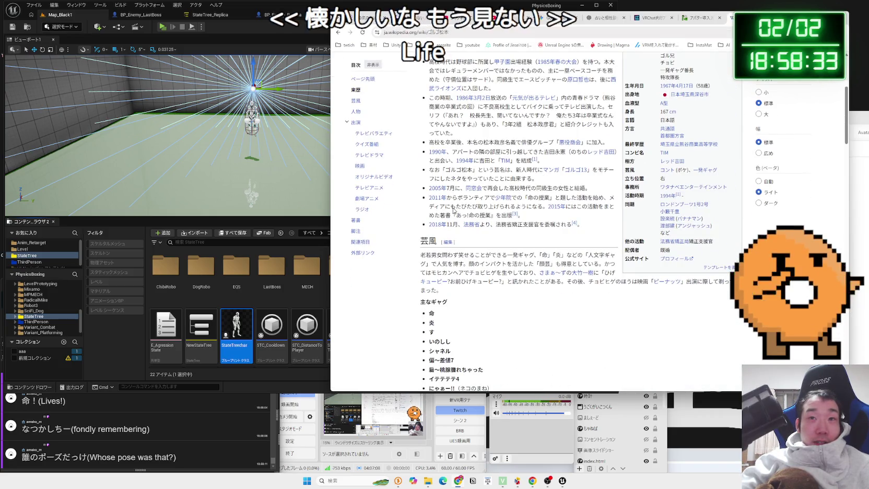
{"action": "scroll", "coordinate": [453, 211], "scroll_direction": "down", "scroll_amount": 3}
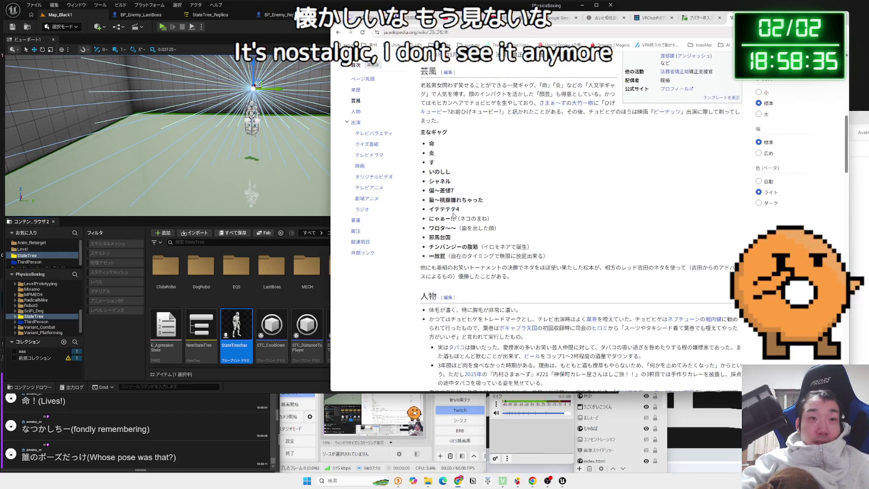
{"action": "scroll", "coordinate": [453, 214], "scroll_direction": "up", "scroll_amount": 1}
{"action": "left_click_drag", "start_coordinate": [429, 177], "coordinate": [435, 187]}
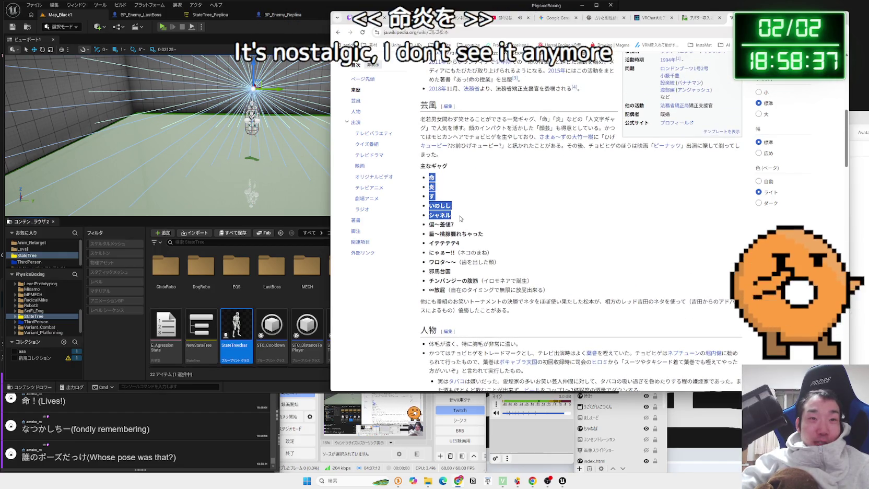
{"action": "left_click_drag", "start_coordinate": [460, 218], "coordinate": [455, 226]}
{"action": "left_click", "coordinate": [498, 239]}
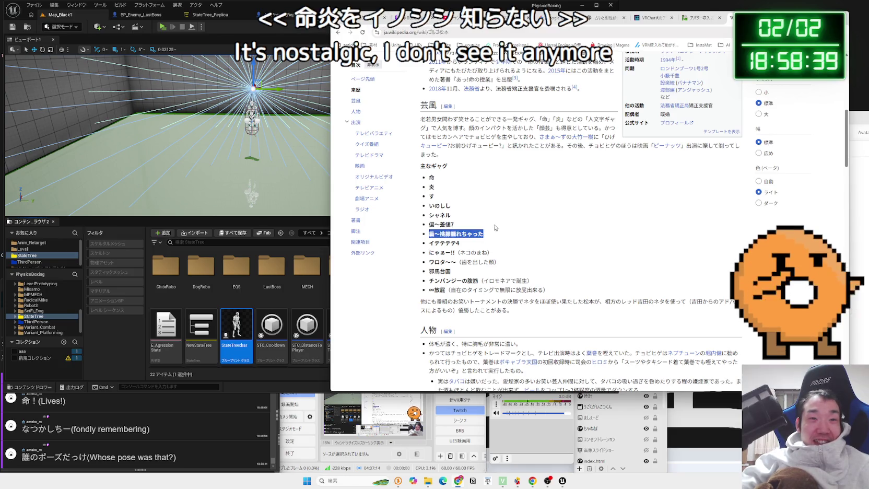
{"action": "mouse_move", "coordinate": [491, 196]}
{"action": "left_mouse_down"}
{"action": "mouse_move", "coordinate": [504, 170]}
{"action": "mouse_move", "coordinate": [507, 222]}
{"action": "left_mouse_up"}
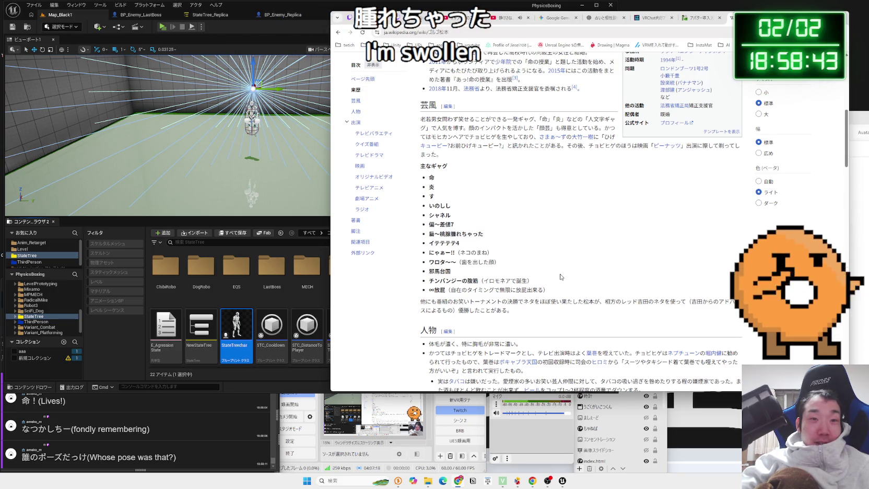
{"action": "left_click_drag", "start_coordinate": [549, 195], "coordinate": [558, 286]}
{"action": "left_click", "coordinate": [559, 290]}
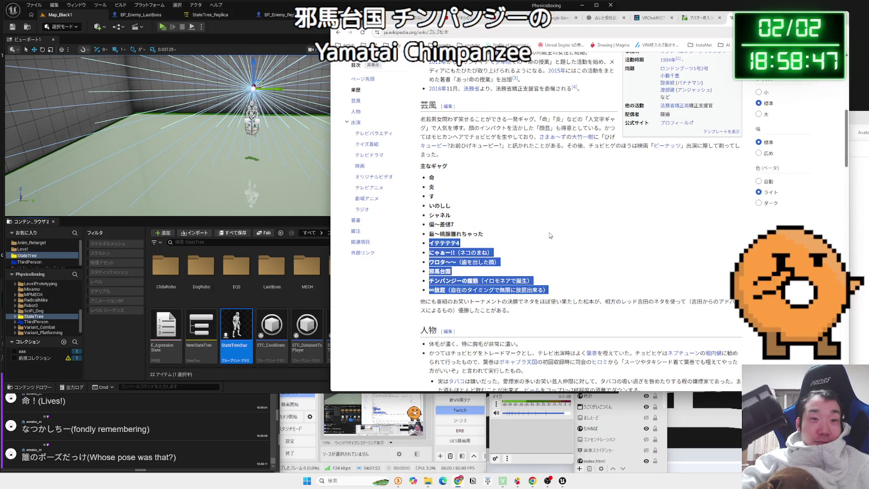
{"action": "left_click", "coordinate": [540, 255]}
Search Google for チンパンジーの腹筋, skim the results, and return to the Unreal editor.
{"action": "left_click_drag", "start_coordinate": [480, 280], "coordinate": [429, 280]}
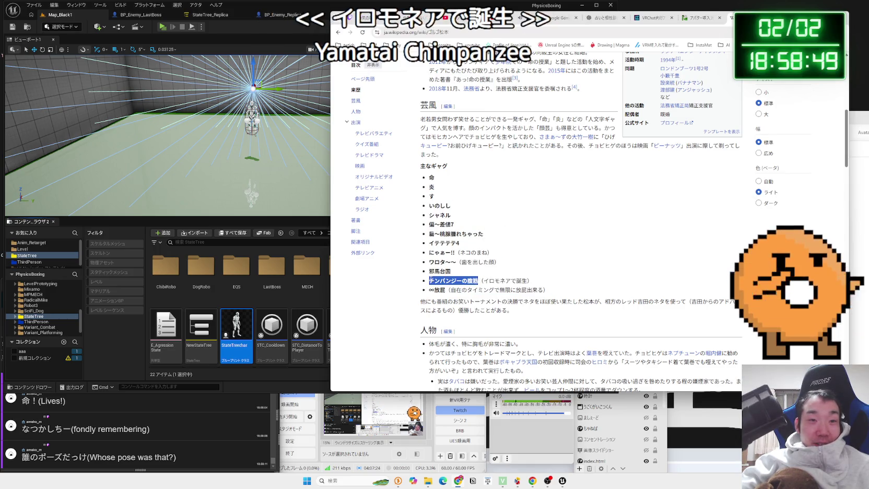
{"action": "right_click", "coordinate": [429, 282]}
{"action": "left_click", "coordinate": [452, 307]}
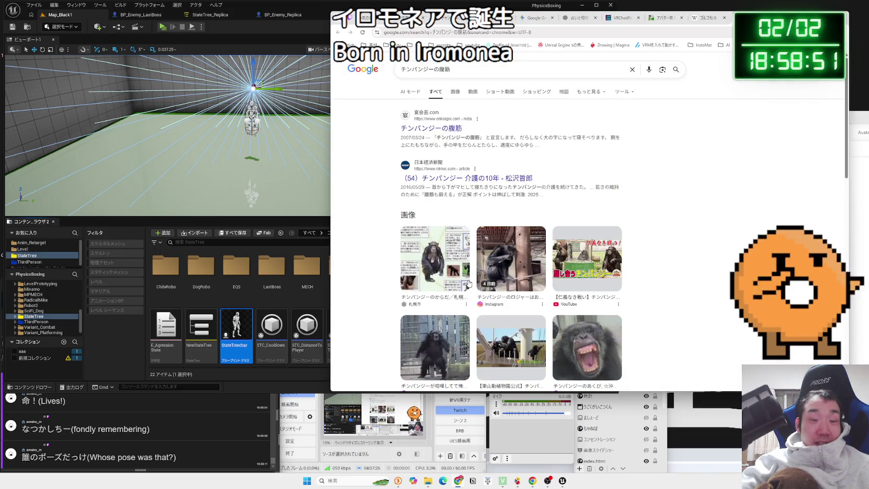
{"action": "scroll", "coordinate": [395, 254], "scroll_direction": "down", "scroll_amount": 10}
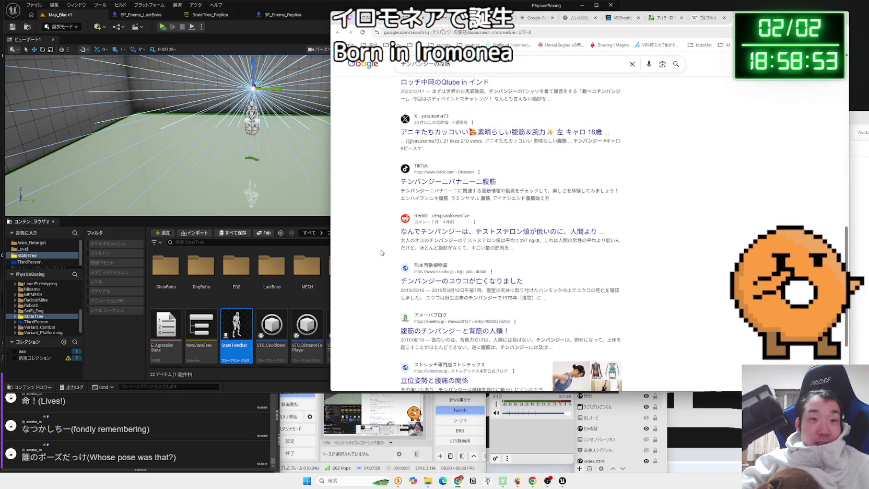
{"action": "scroll", "coordinate": [652, 197], "scroll_direction": "down", "scroll_amount": 3}
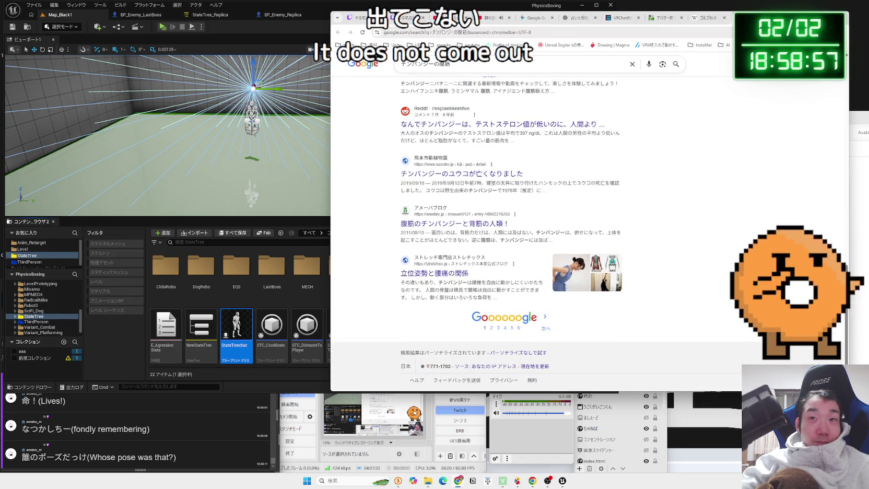
{"action": "left_click", "coordinate": [238, 64]}
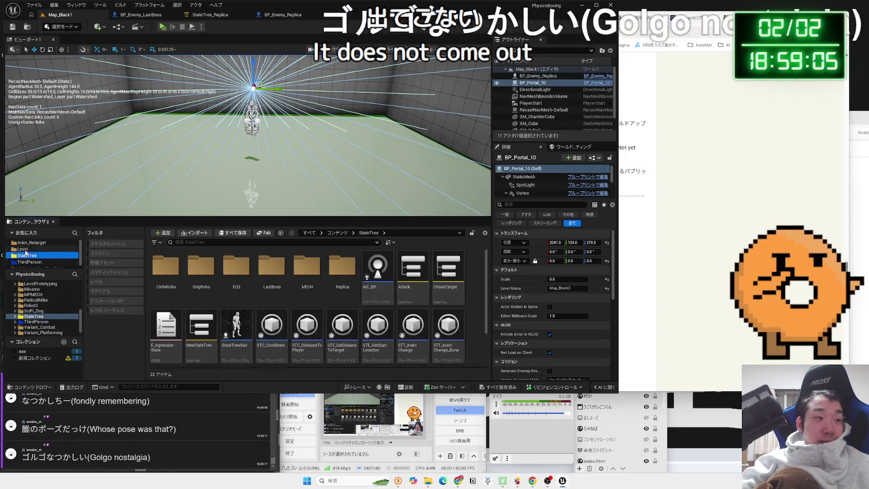
Open Level > BlackStage in the Content Browser, showing Map_Black1 and Map_Black2.
{"action": "left_click", "coordinate": [22, 248]}
{"action": "double_click", "coordinate": [166, 269]}
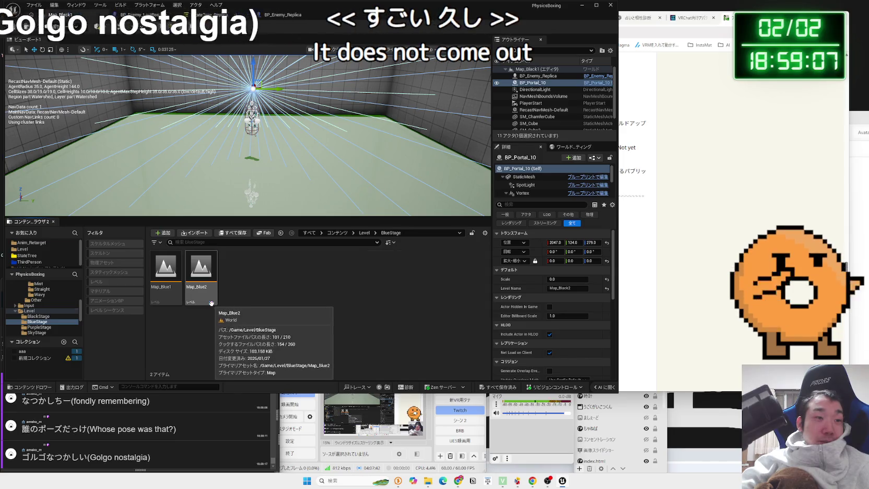
{"action": "key", "text": "alt+Left"}
{"action": "double_click", "coordinate": [166, 269]}
{"action": "double_click", "coordinate": [201, 269]}
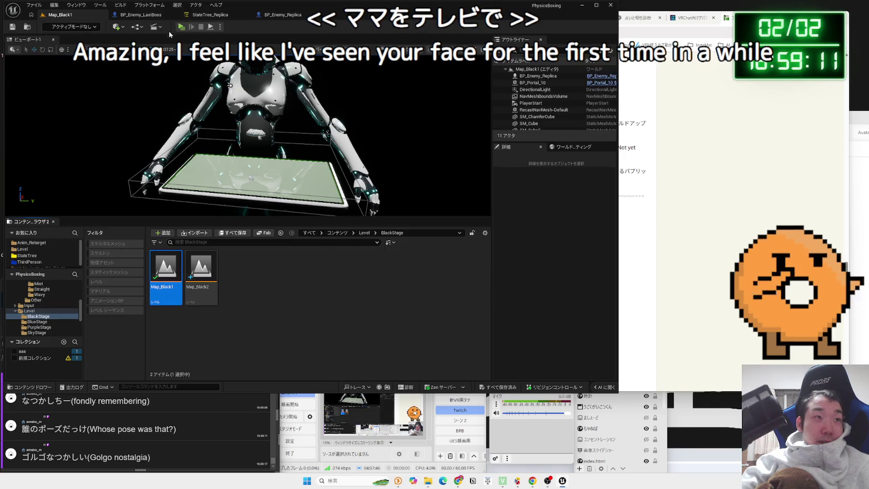
Play-test Map_Black1 against the boss, then stop the session.
{"action": "left_click", "coordinate": [162, 26]}
{"action": "left_click", "coordinate": [325, 185]}
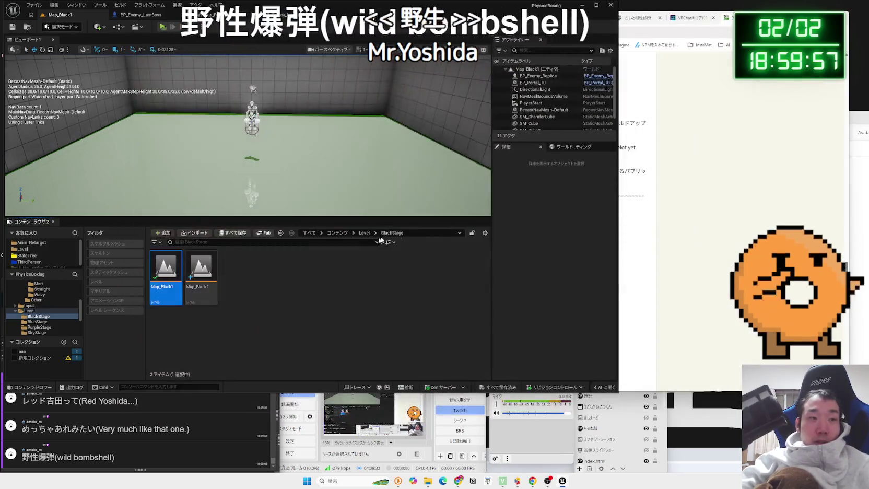
{"action": "key", "text": "Escape"}
In a new Chrome tab, search Google for 'やせいばくだ ロッシー'.
{"action": "left_click", "coordinate": [730, 107]}
{"action": "key", "text": "ctrl+t"}
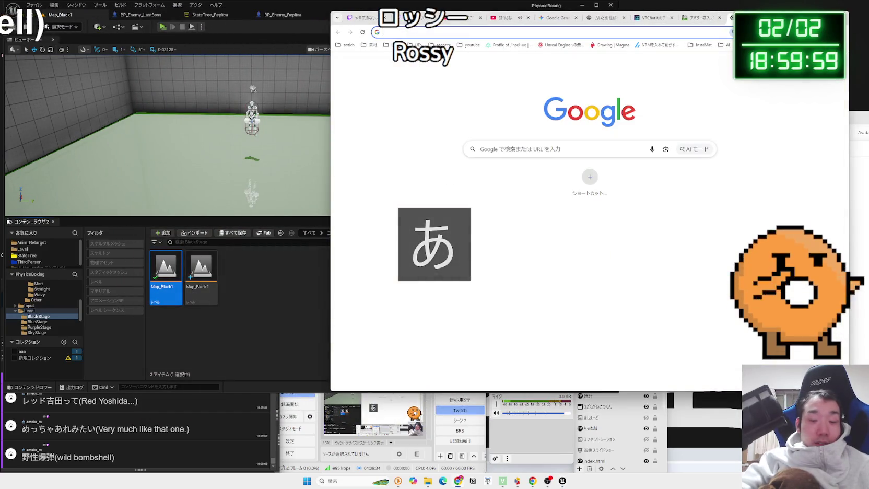
{"action": "type", "text": "やせいばくだ"}
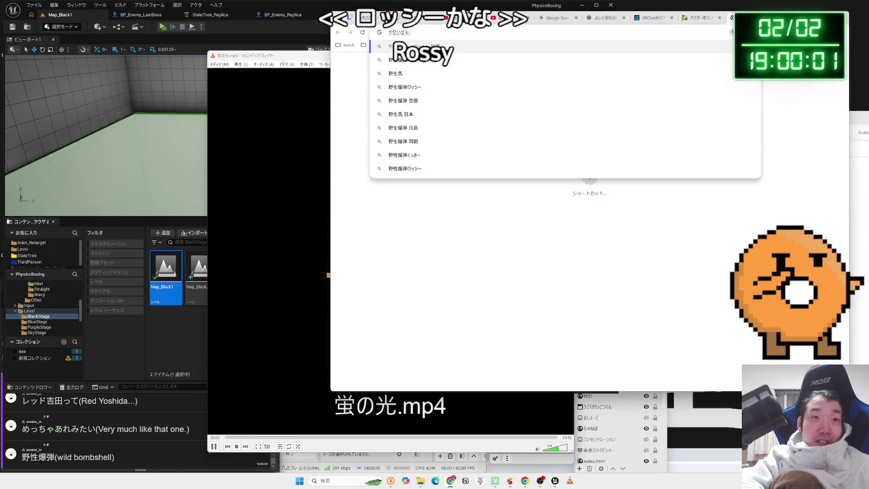
{"action": "type", "text": " ロッシー"}
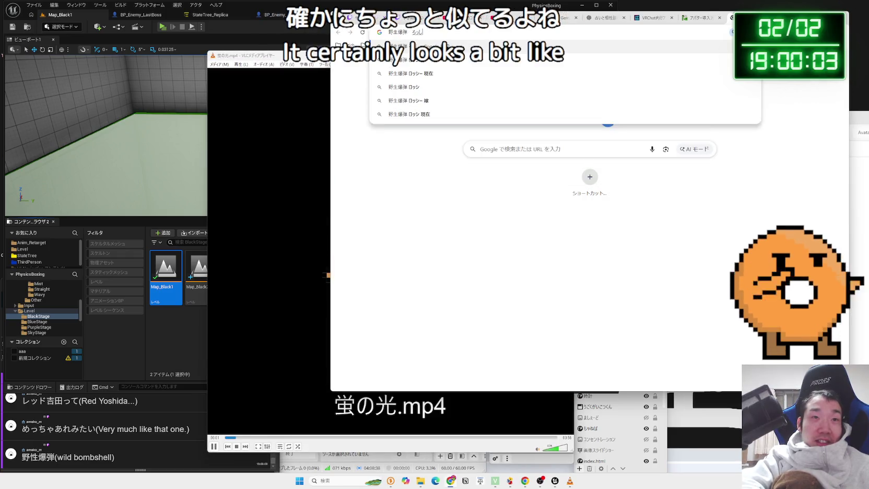
{"action": "key", "text": "Return"}
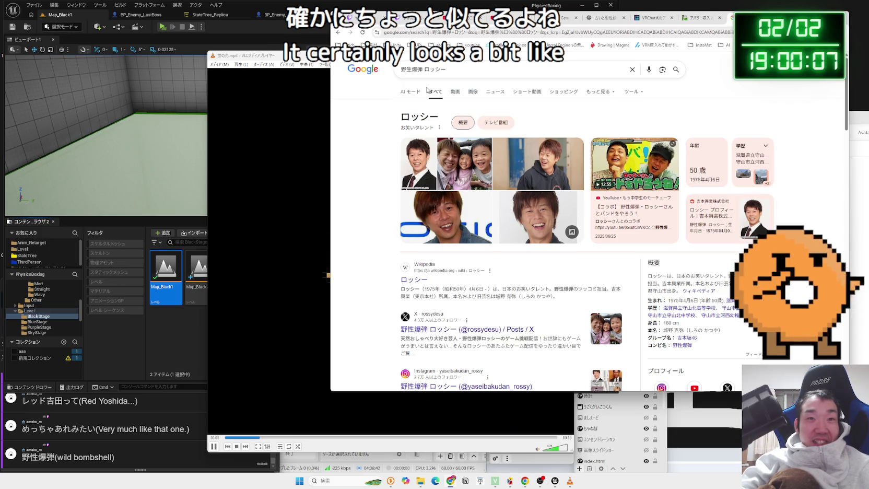
Search for the other comedian (query ending 'っど') and view his orange-background photo.
{"action": "left_click_drag", "start_coordinate": [467, 72], "coordinate": [406, 69]}
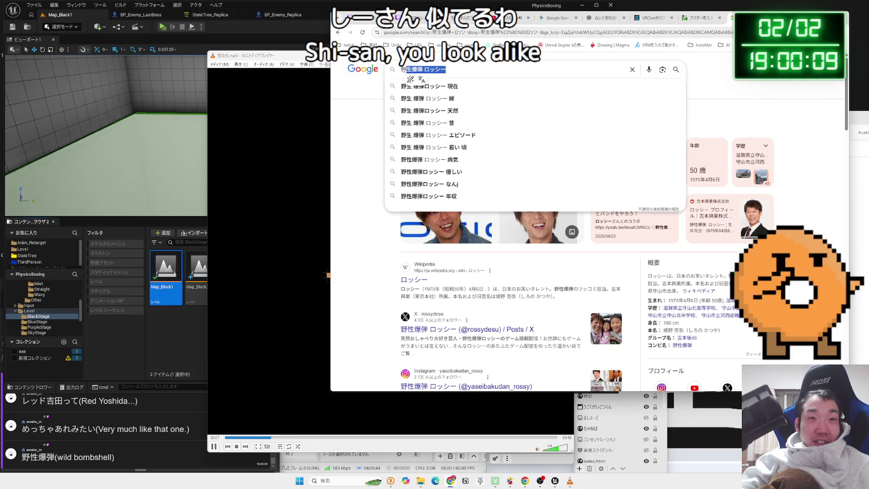
{"action": "key", "text": "BackSpace"}
{"action": "key", "text": "BackSpace"}
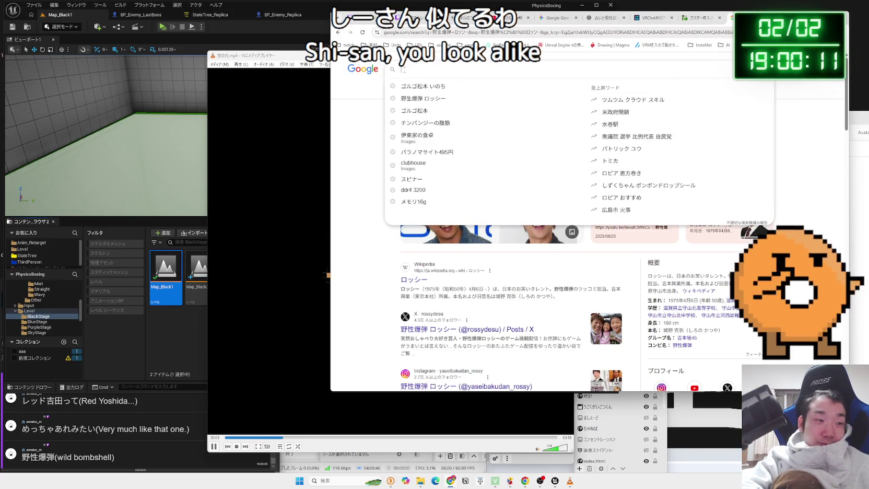
{"action": "type", "text": "れっど"}
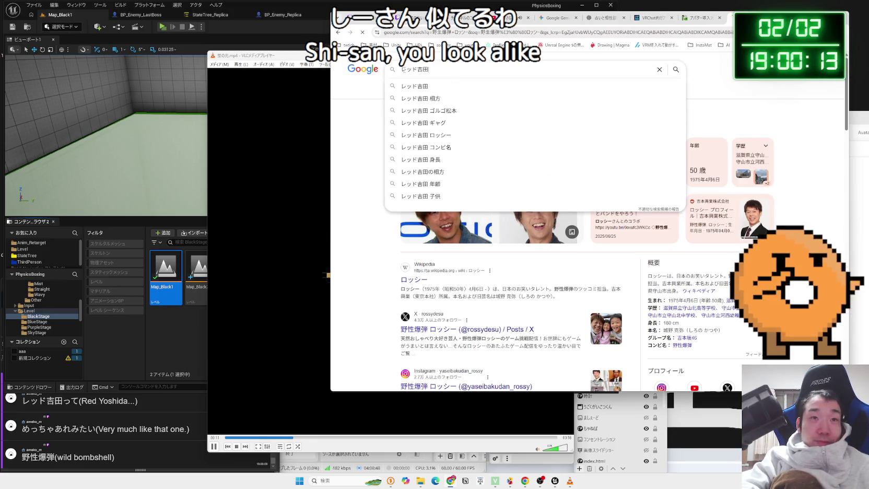
{"action": "key", "text": "Return"}
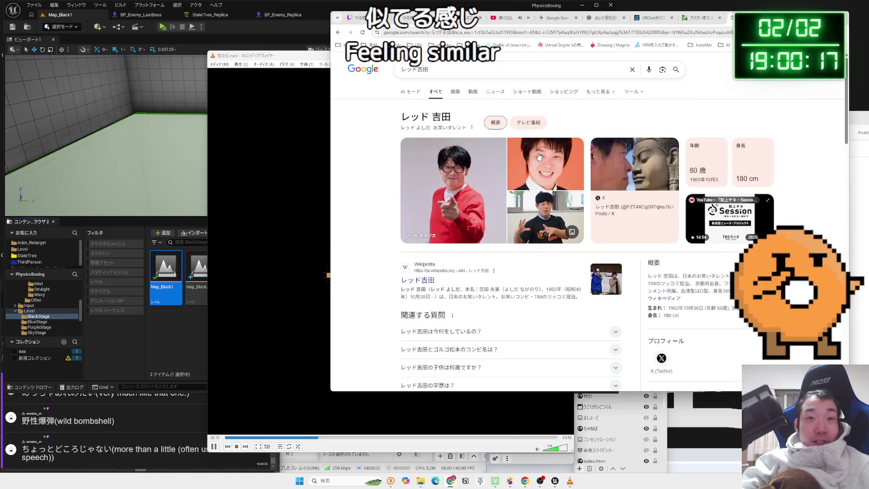
{"action": "left_click", "coordinate": [540, 156]}
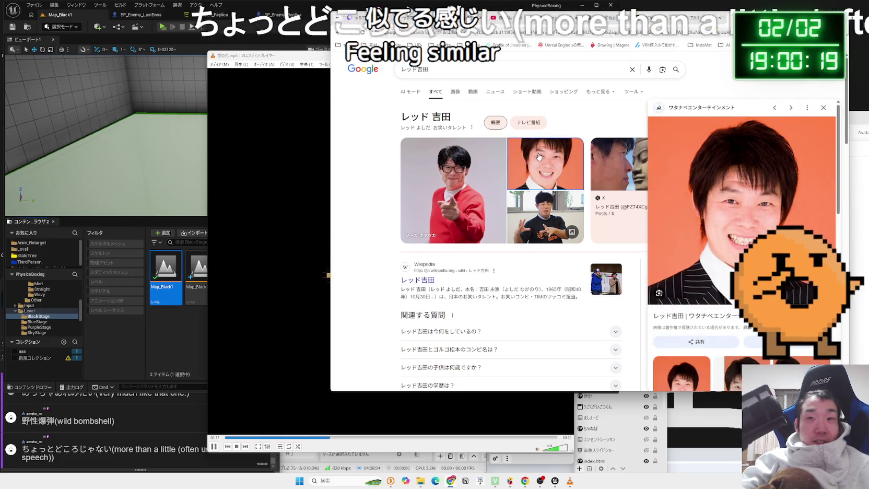
{"action": "key", "text": "Escape"}
Return to the ロッシー results and enlarge one of his photos.
{"action": "key", "text": "alt+Left"}
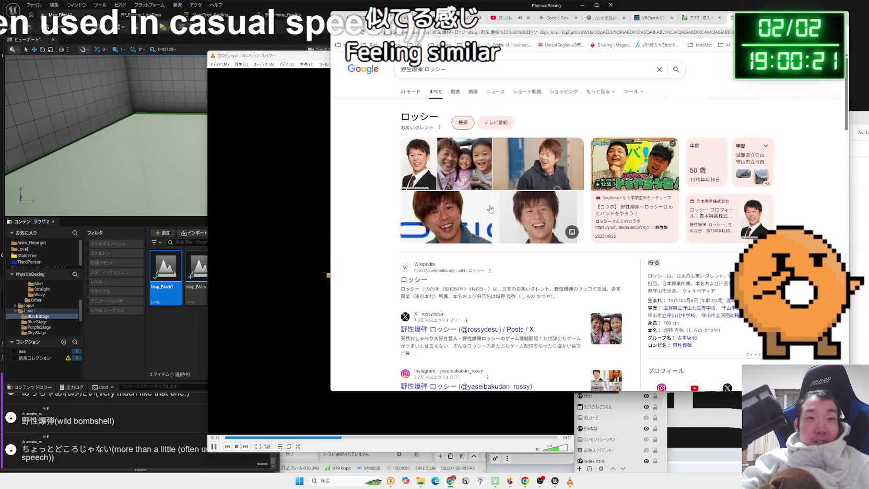
{"action": "left_click", "coordinate": [518, 213]}
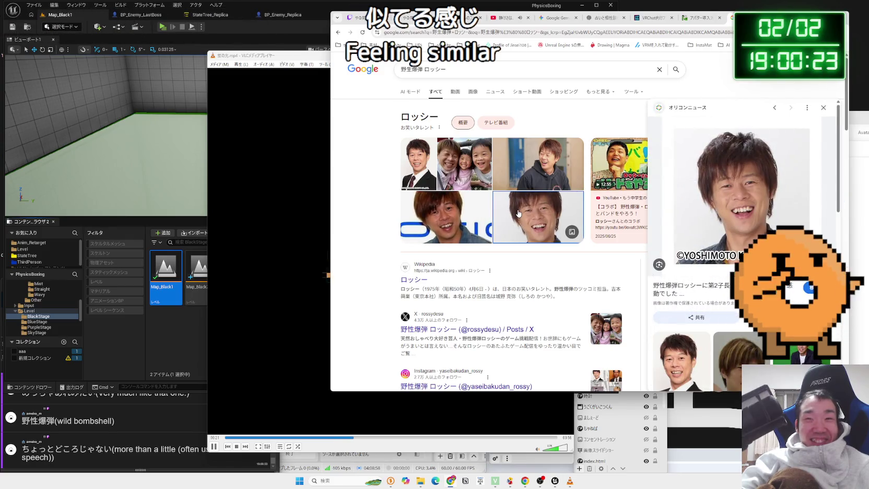
{"action": "key", "text": "alt+Left"}
{"action": "key", "text": "alt+Left"}
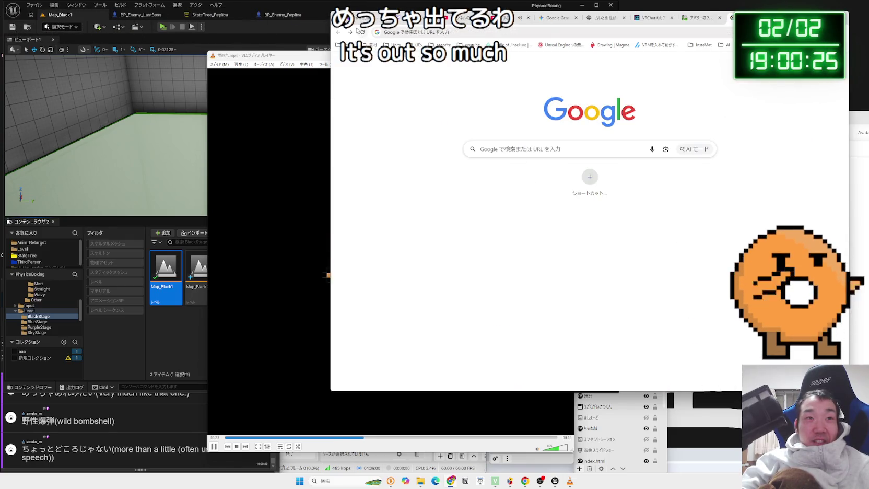
{"action": "left_click", "coordinate": [351, 32]}
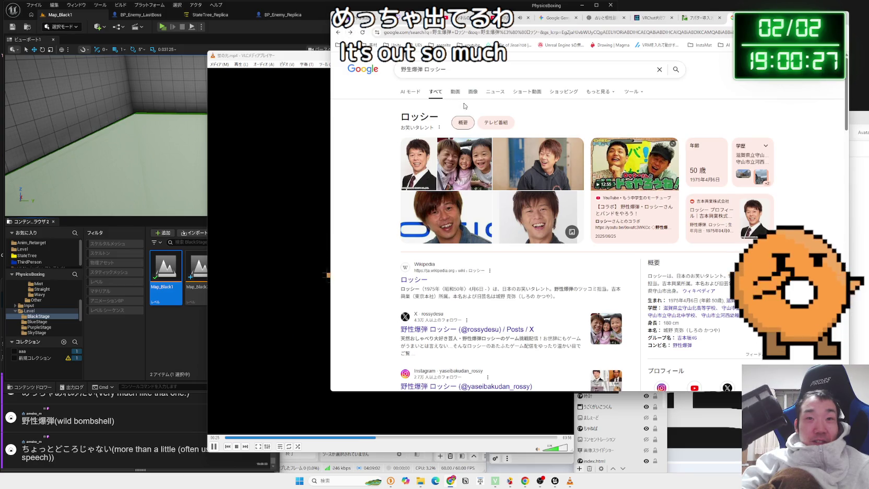
{"action": "scroll", "coordinate": [482, 125], "scroll_direction": "down", "scroll_amount": 4}
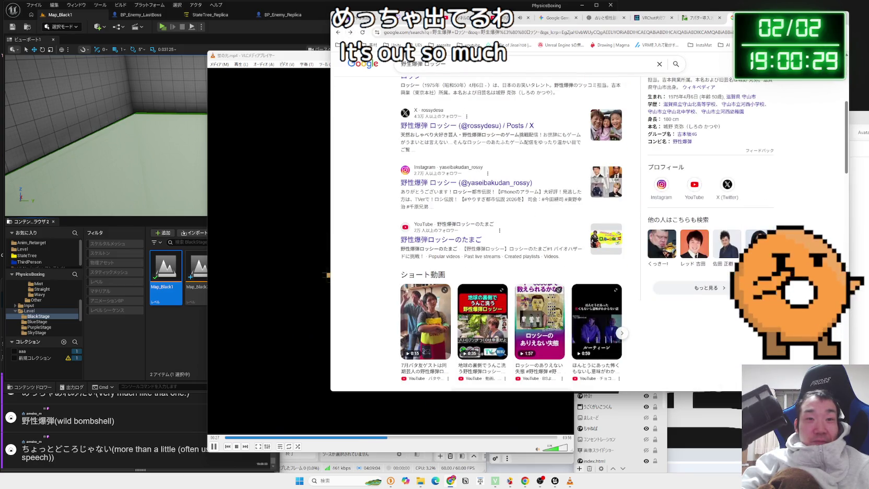
{"action": "scroll", "coordinate": [519, 142], "scroll_direction": "up", "scroll_amount": 4}
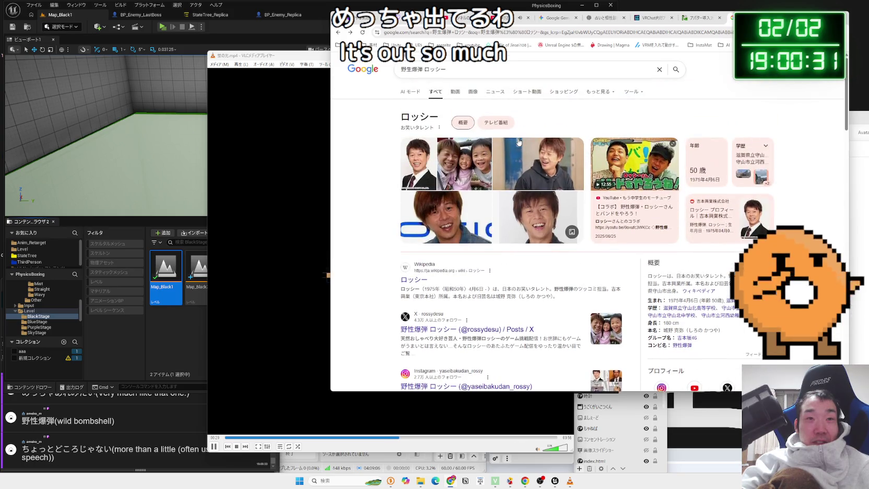
Check the video player window, then preview the first ロッシー photo and the smiling close-up.
{"action": "left_click", "coordinate": [322, 63]}
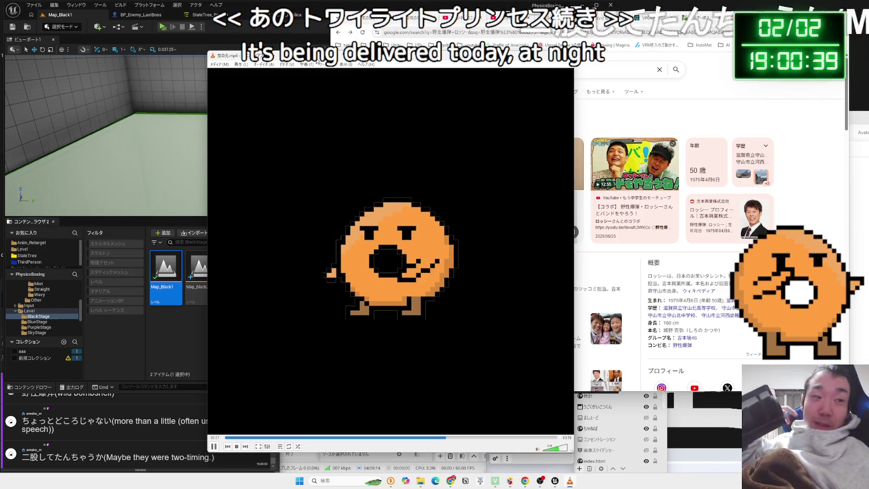
{"action": "left_click", "coordinate": [675, 115]}
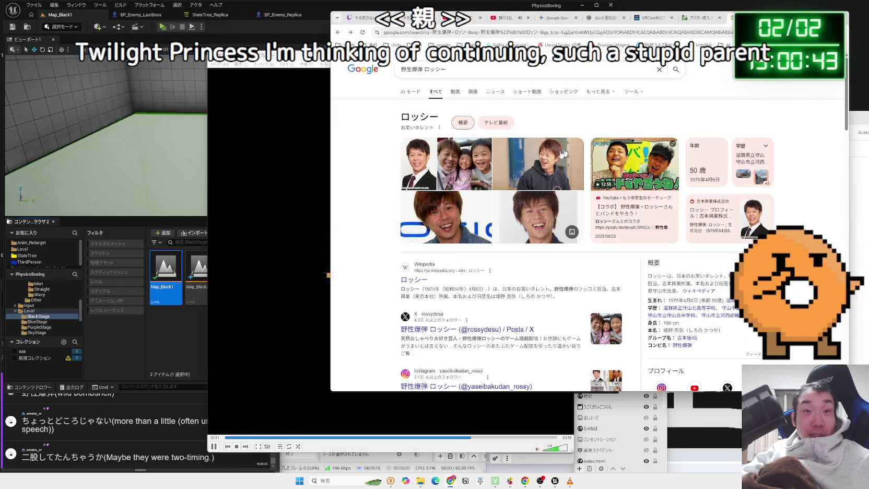
{"action": "left_click", "coordinate": [426, 176]}
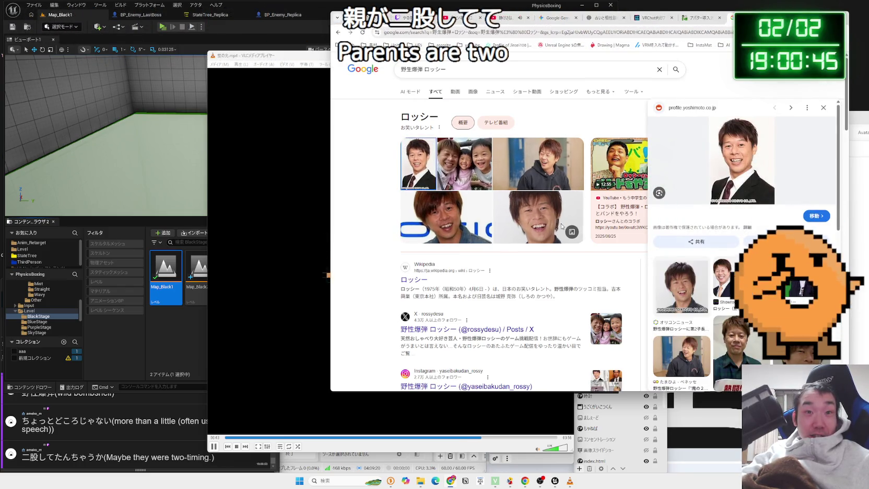
{"action": "left_click", "coordinate": [561, 223]}
{"action": "scroll", "coordinate": [561, 224], "scroll_direction": "down", "scroll_amount": 5}
{"action": "scroll", "coordinate": [560, 223], "scroll_direction": "down", "scroll_amount": 3}
{"action": "scroll", "coordinate": [562, 223], "scroll_direction": "up", "scroll_amount": 8}
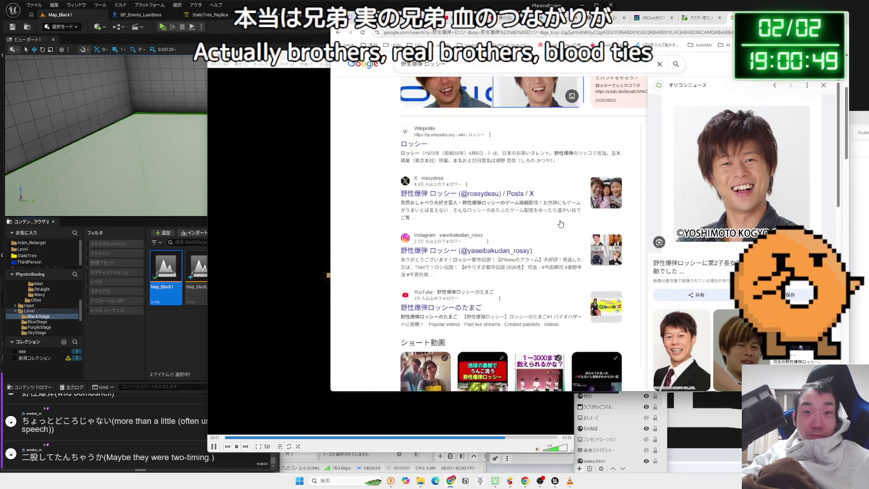
Browse ロッシー's video results, then return to All results and open his Wikipedia article.
{"action": "left_click", "coordinate": [456, 98]}
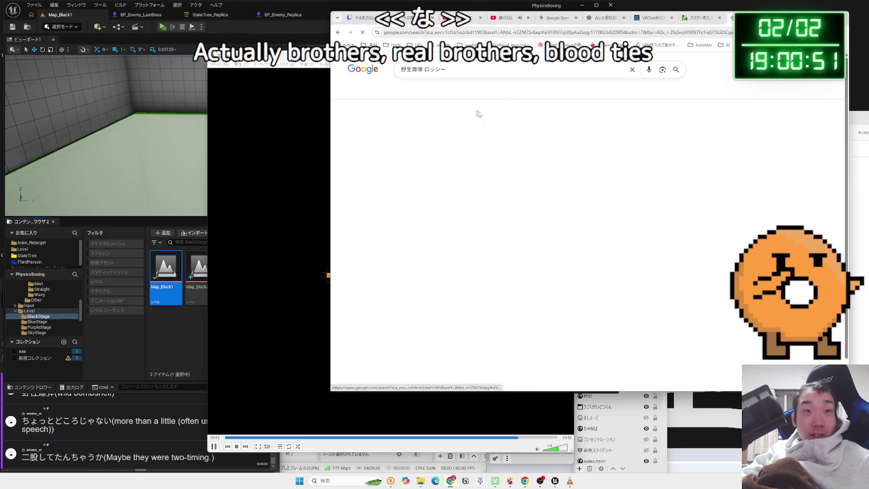
{"action": "scroll", "coordinate": [522, 173], "scroll_direction": "down", "scroll_amount": 6}
{"action": "scroll", "coordinate": [543, 174], "scroll_direction": "up", "scroll_amount": 6}
{"action": "key", "text": "alt+Left"}
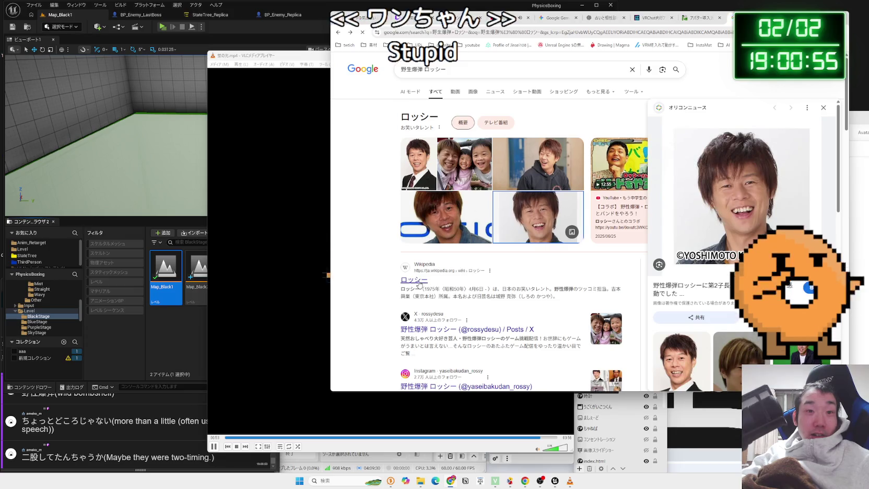
{"action": "left_click", "coordinate": [414, 279]}
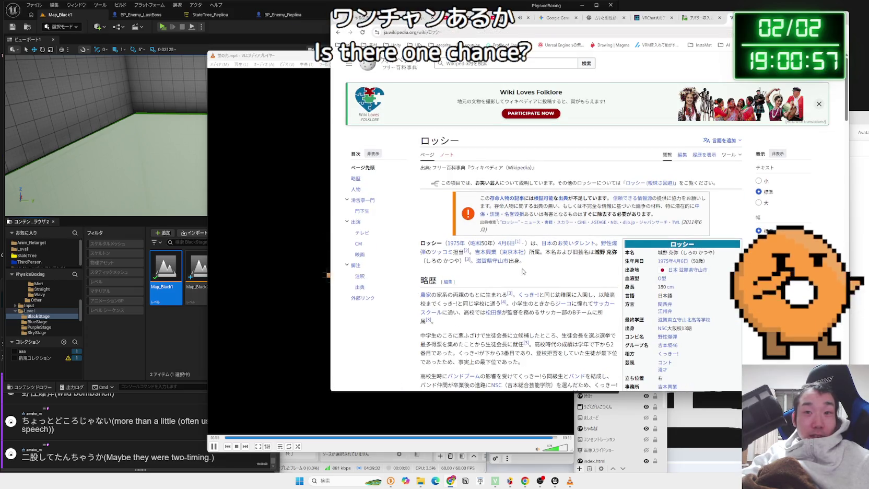
Read the ロッシー article, then search くっきー and open its Wikipedia article.
{"action": "scroll", "coordinate": [522, 271], "scroll_direction": "down", "scroll_amount": 1}
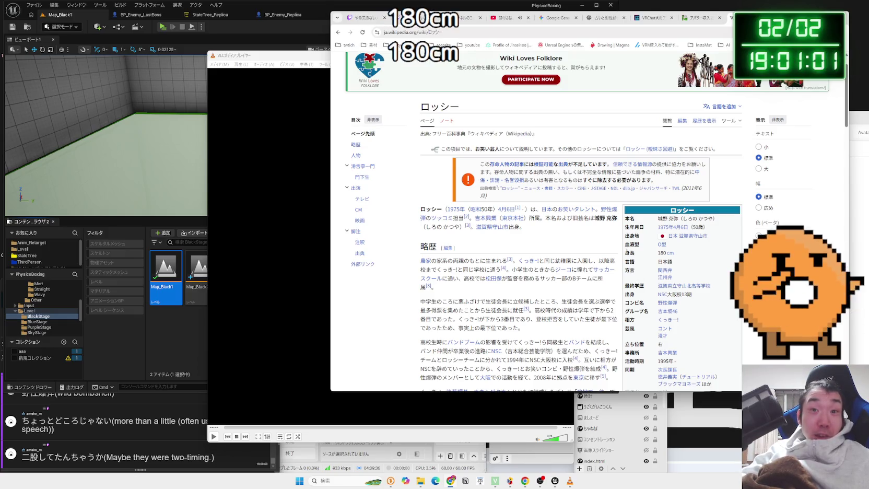
{"action": "key", "text": "alt+Left"}
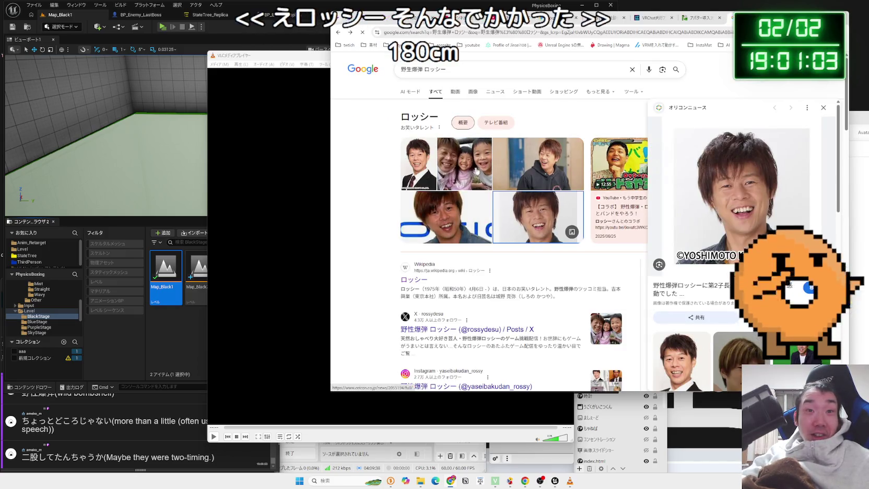
{"action": "left_click", "coordinate": [465, 68]}
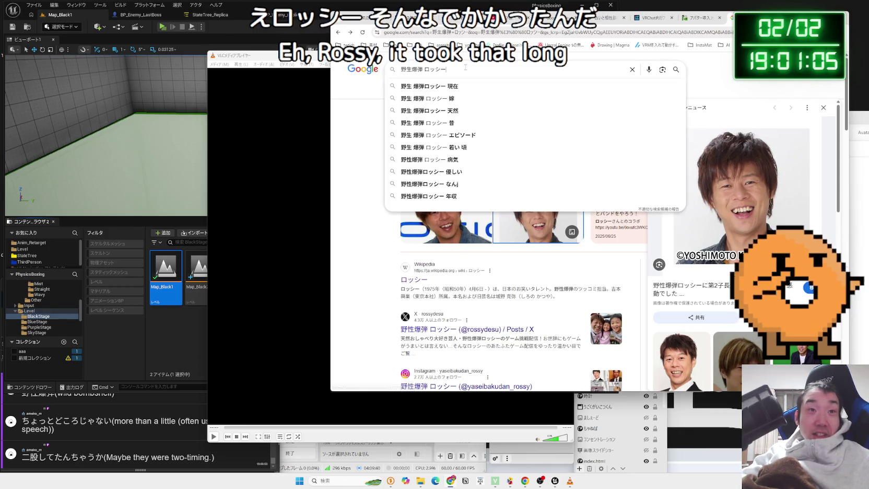
{"action": "key", "text": "BackSpace"}
{"action": "key", "text": "BackSpace"}
{"action": "key", "text": "BackSpace"}
{"action": "type", "text": "kuk"}
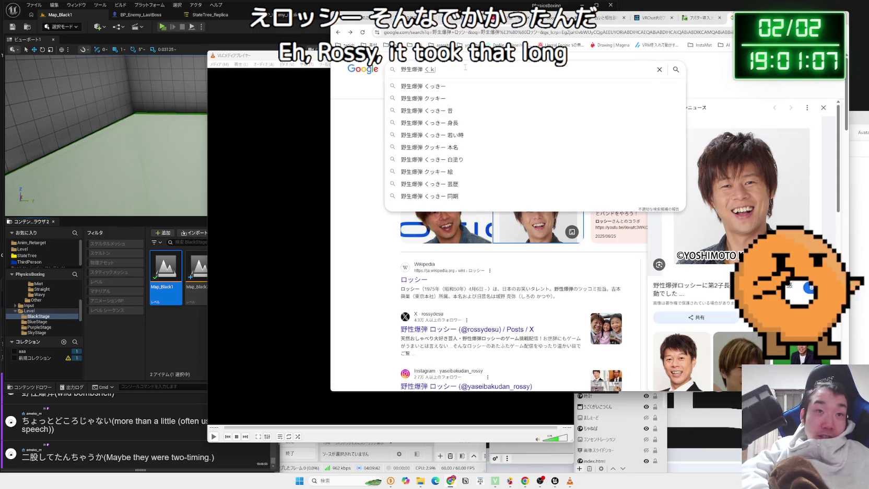
{"action": "key", "text": "Return"}
{"action": "key", "text": "Return"}
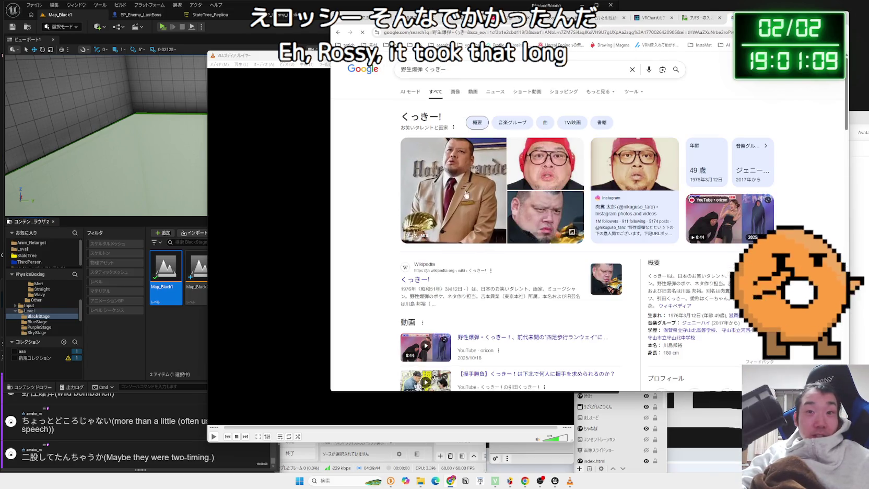
{"action": "left_click", "coordinate": [414, 279]}
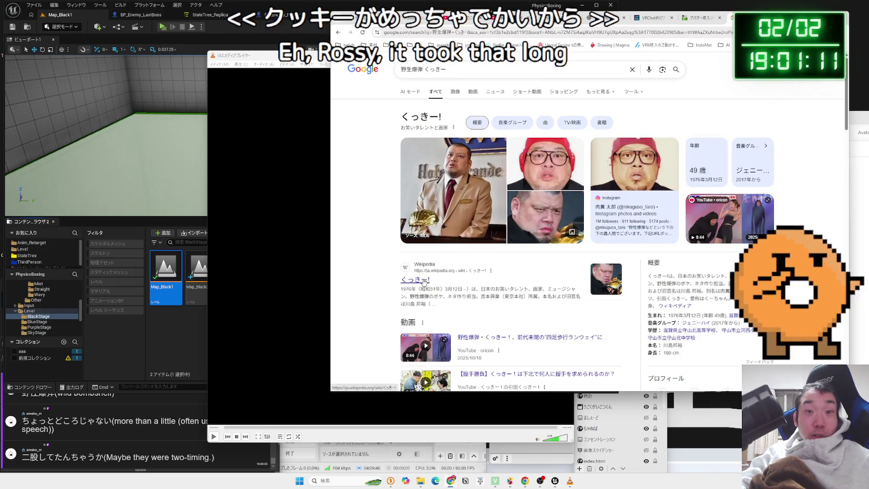
Read the くっきー! article, then search Google for '野生爆弾 ロッシー 身長'.
{"action": "scroll", "coordinate": [538, 178], "scroll_direction": "down", "scroll_amount": 3}
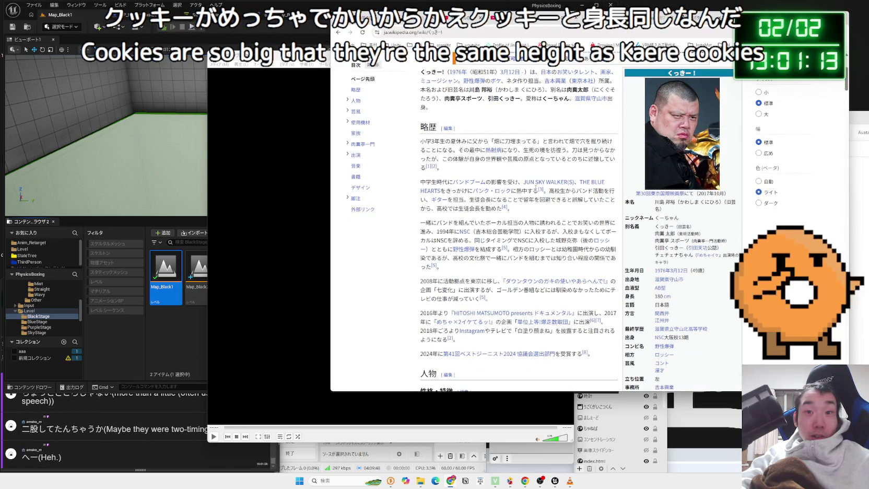
{"action": "key", "text": "alt+Left"}
{"action": "left_click", "coordinate": [484, 73]}
{"action": "key", "text": "BackSpace"}
{"action": "key", "text": "BackSpace"}
{"action": "key", "text": "BackSpace"}
{"action": "type", "text": "ろッシー くk"}
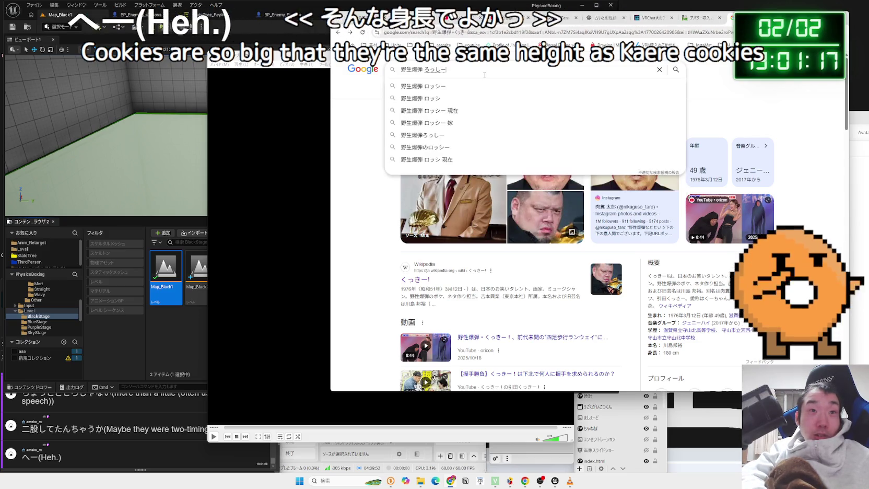
{"action": "key", "text": "BackSpace"}
{"action": "key", "text": "BackSpace"}
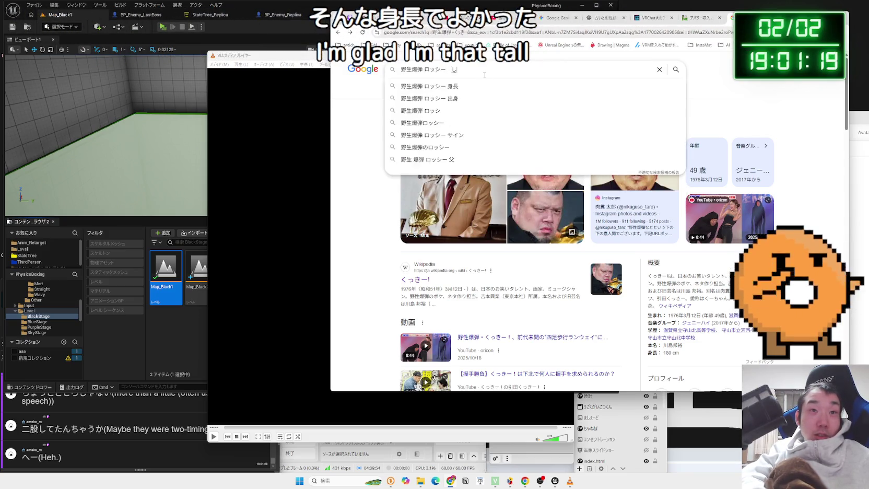
{"action": "type", "text": "しんちょ"}
{"action": "key", "text": "Return"}
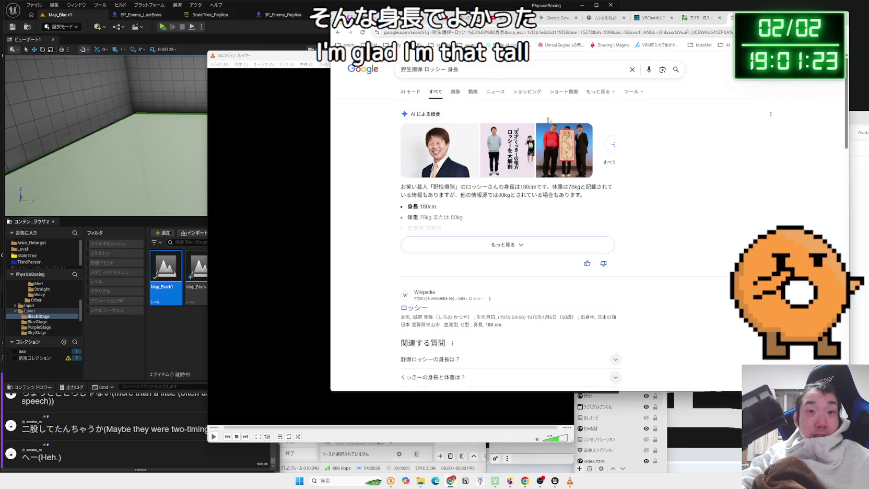
Open an AI-overview photo in Google Images and preview the green-background photo.
{"action": "left_click", "coordinate": [561, 127]}
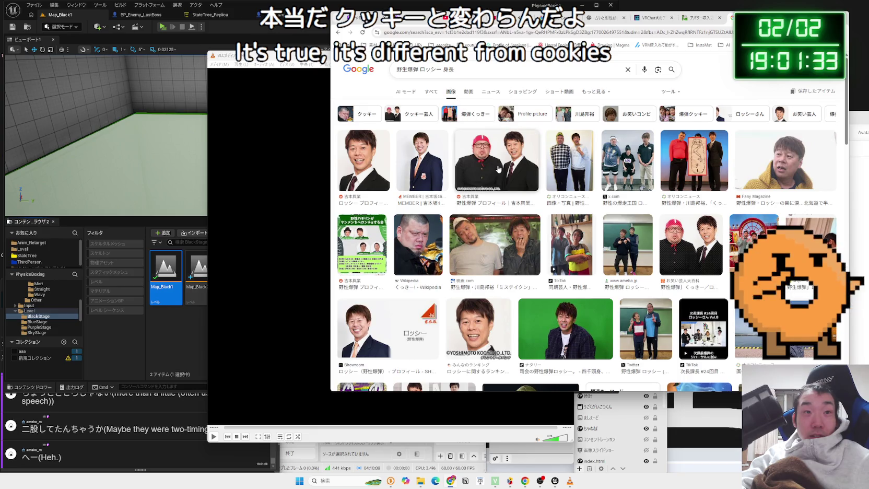
{"action": "scroll", "coordinate": [416, 177], "scroll_direction": "down", "scroll_amount": 1}
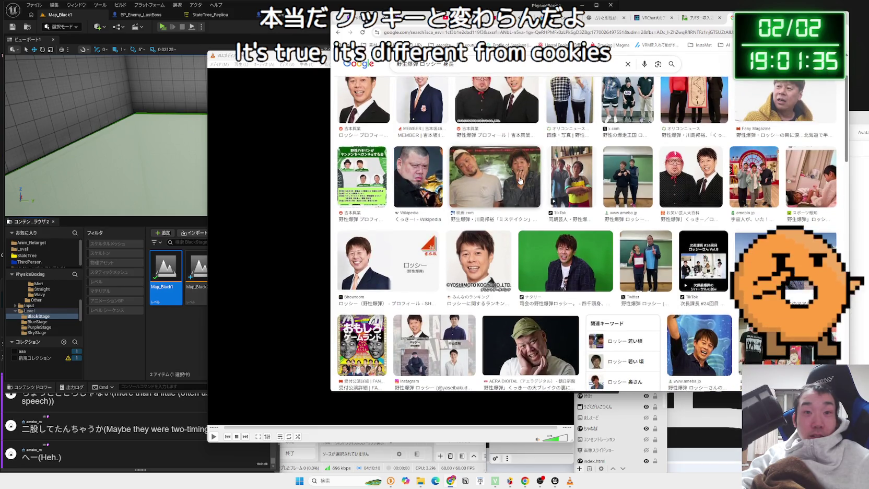
{"action": "scroll", "coordinate": [520, 180], "scroll_direction": "down", "scroll_amount": 1}
{"action": "left_click", "coordinate": [566, 224]}
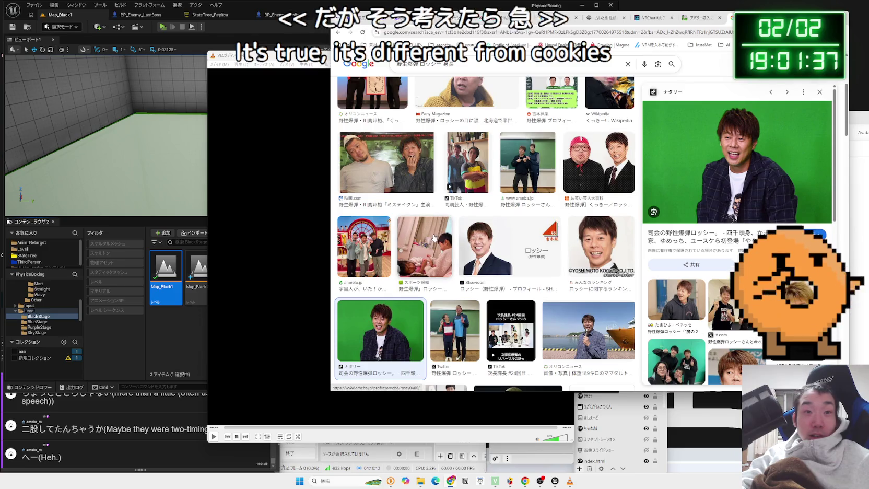
Preview the Sponichi group photo, the ameba.jp photo and the Sponichi caricature photo.
{"action": "scroll", "coordinate": [569, 213], "scroll_direction": "down", "scroll_amount": 3}
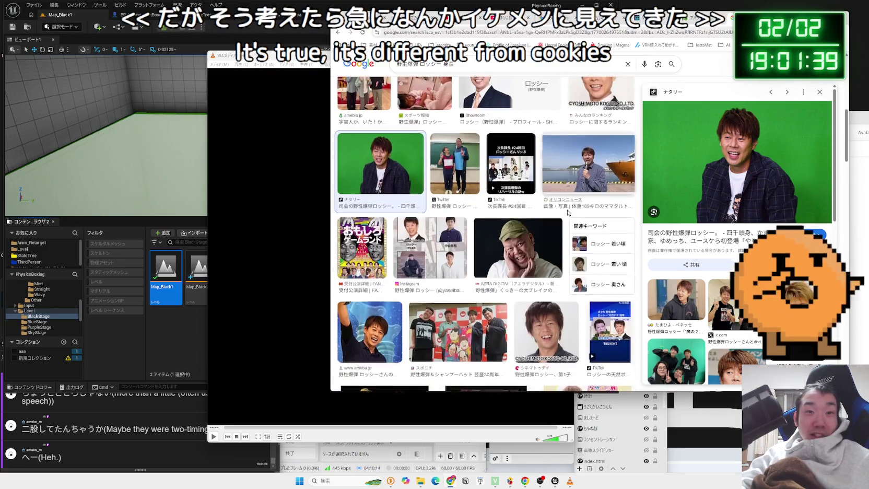
{"action": "scroll", "coordinate": [568, 213], "scroll_direction": "down", "scroll_amount": 3}
{"action": "left_click", "coordinate": [475, 208]}
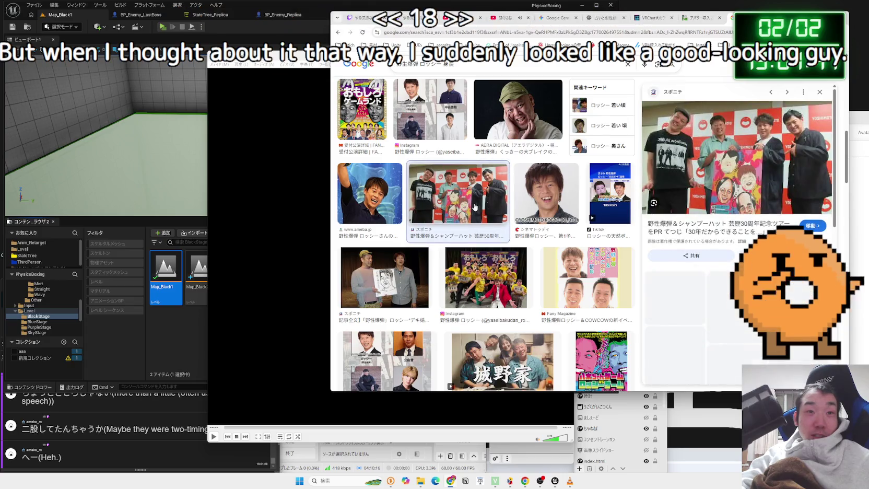
{"action": "left_click", "coordinate": [360, 207]}
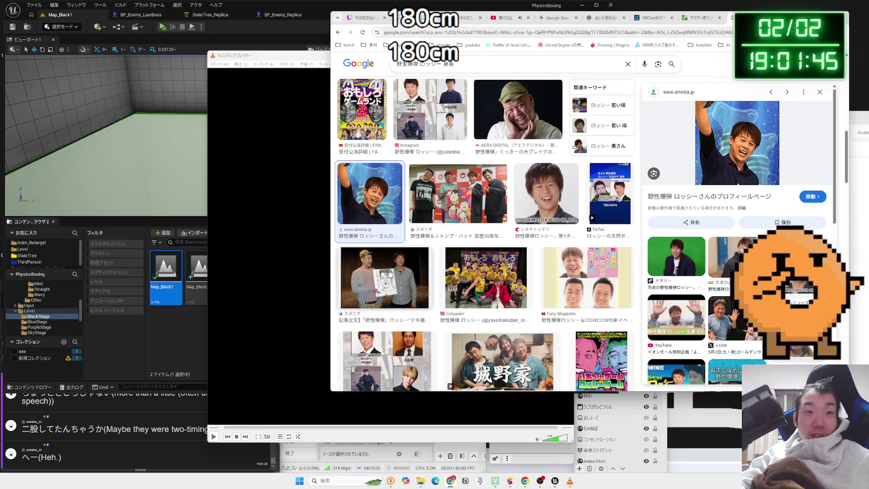
{"action": "left_click", "coordinate": [389, 272]}
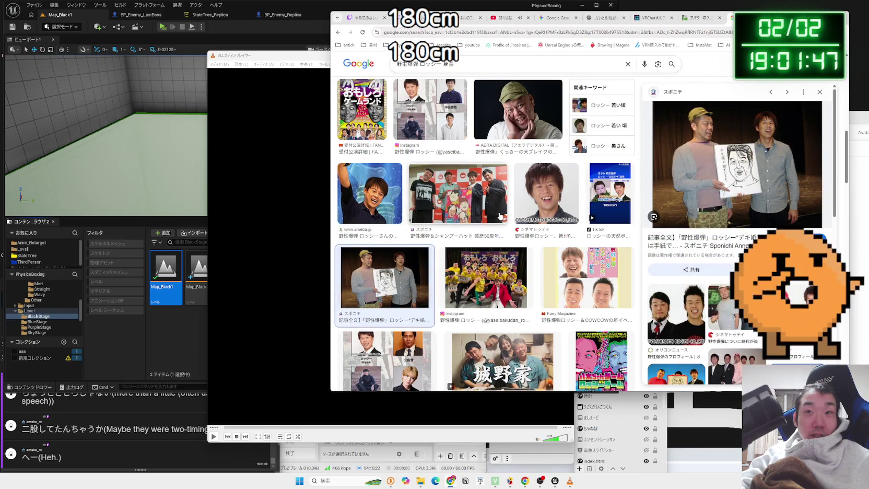
{"action": "scroll", "coordinate": [500, 216], "scroll_direction": "down", "scroll_amount": 3}
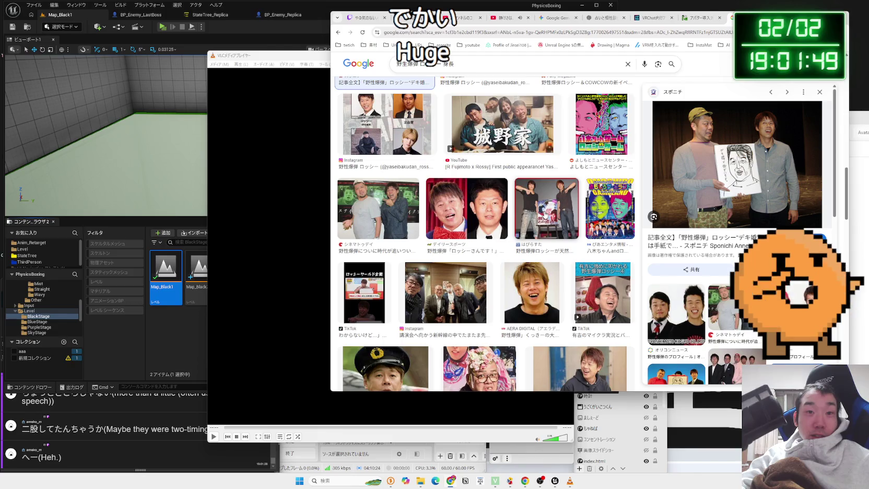
{"action": "scroll", "coordinate": [544, 215], "scroll_direction": "down", "scroll_amount": 2}
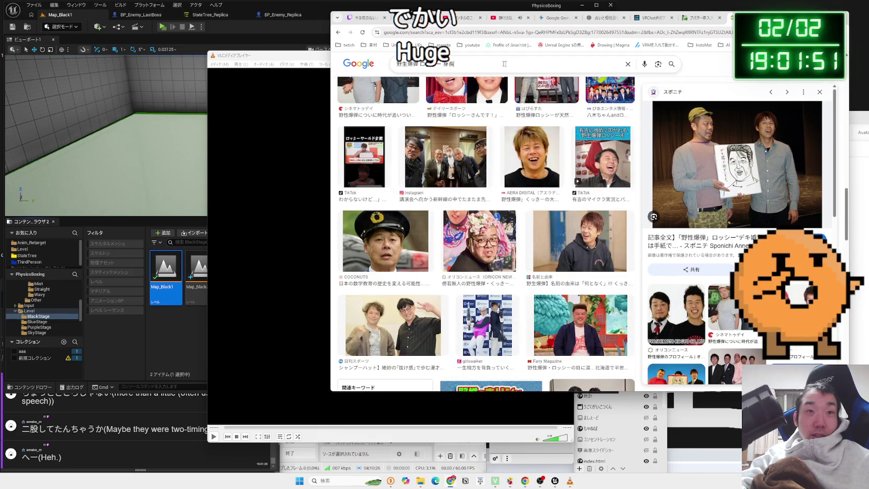